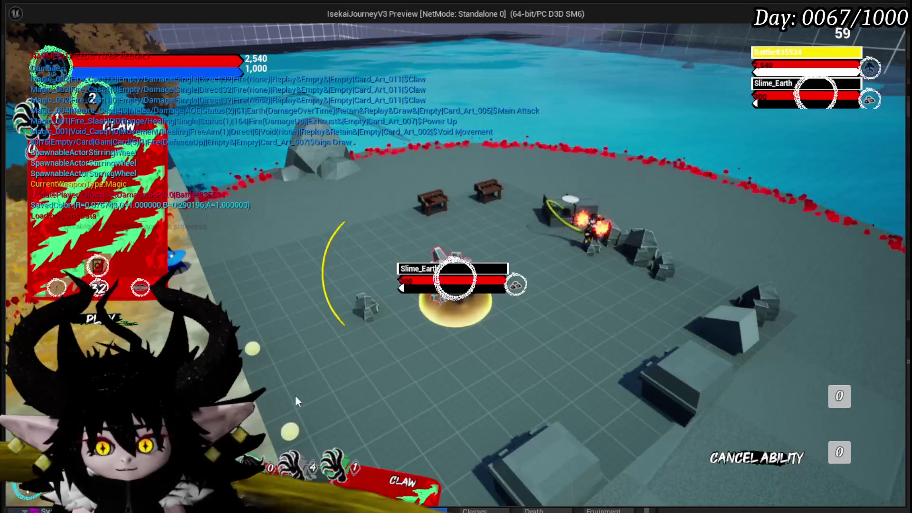
Step: Attack the earth slime with a Claw card, then save all changes back in the editor
{"action": "left_click", "coordinate": [492, 360]}
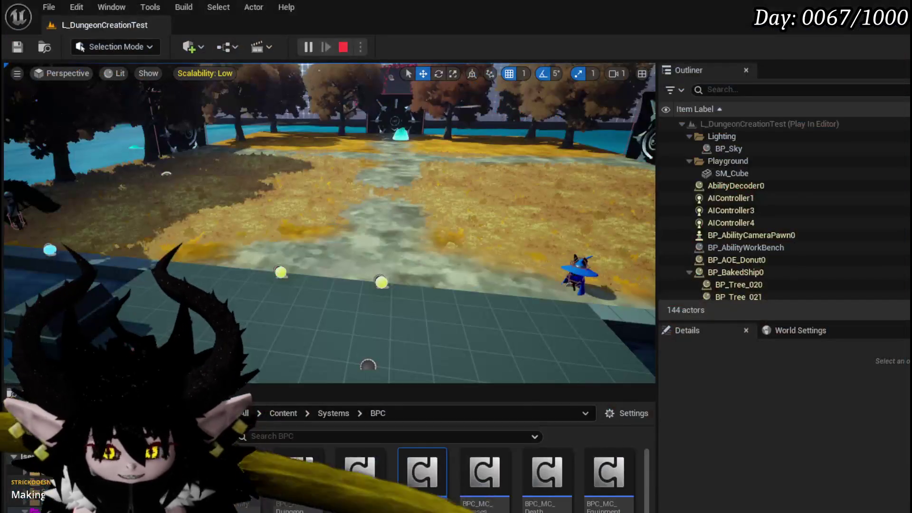
{"action": "left_click", "coordinate": [10, 46]}
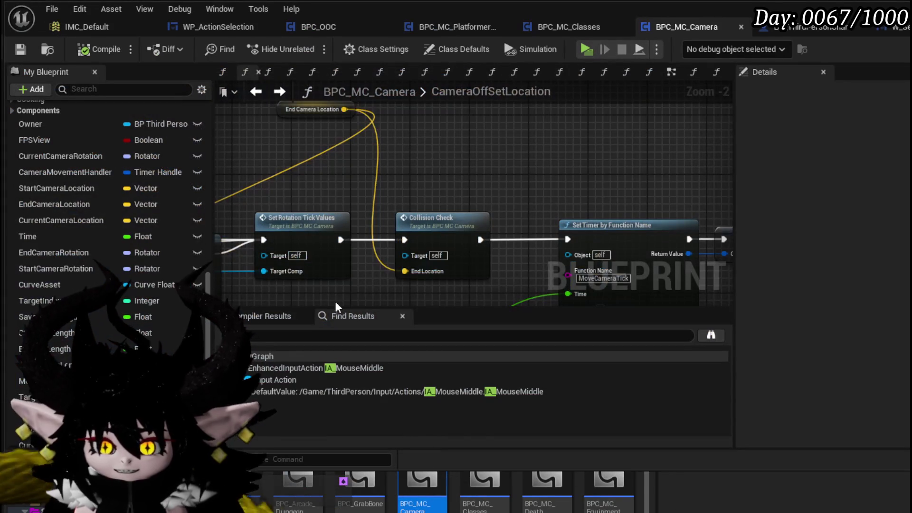
Step: Move the Timer Tick Frequency node beside Set Timer in BPC_MC_Camera's graph
{"action": "left_click_drag", "start_coordinate": [336, 307], "coordinate": [355, 236]}
{"action": "left_click_drag", "start_coordinate": [349, 275], "coordinate": [564, 128]}
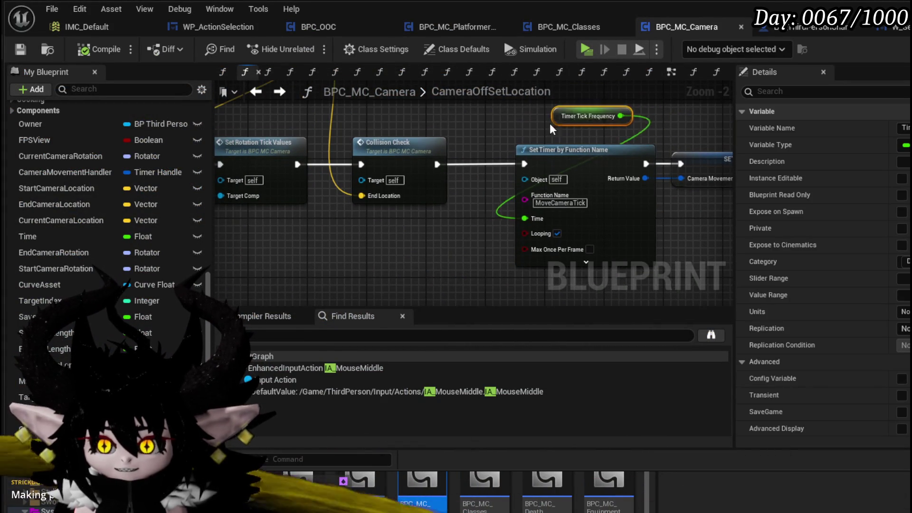
{"action": "left_click", "coordinate": [430, 141]}
{"action": "mouse_move", "coordinate": [431, 141]}
{"action": "left_mouse_down"}
{"action": "mouse_move", "coordinate": [399, 177]}
{"action": "mouse_move", "coordinate": [577, 177]}
{"action": "left_mouse_up"}
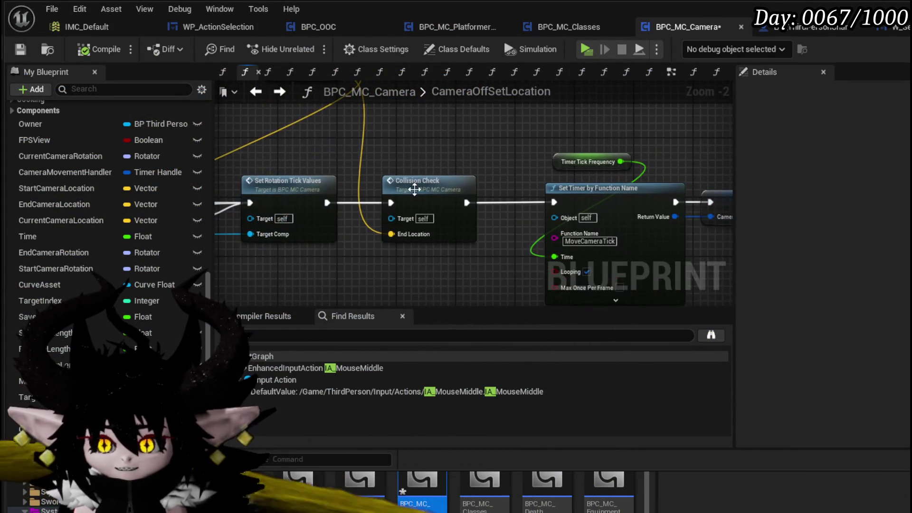
Step: In the CollisionCheck function, move Print String ahead of the sphere trace and save the Blueprint
{"action": "double_click", "coordinate": [418, 190]}
{"action": "scroll", "coordinate": [285, 209], "scroll_direction": "up", "scroll_amount": 3}
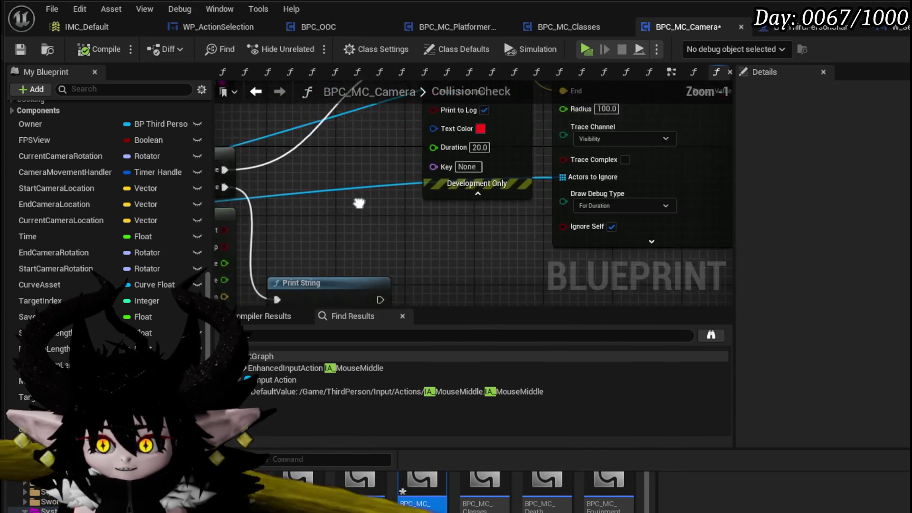
{"action": "left_click_drag", "start_coordinate": [581, 122], "coordinate": [344, 183]}
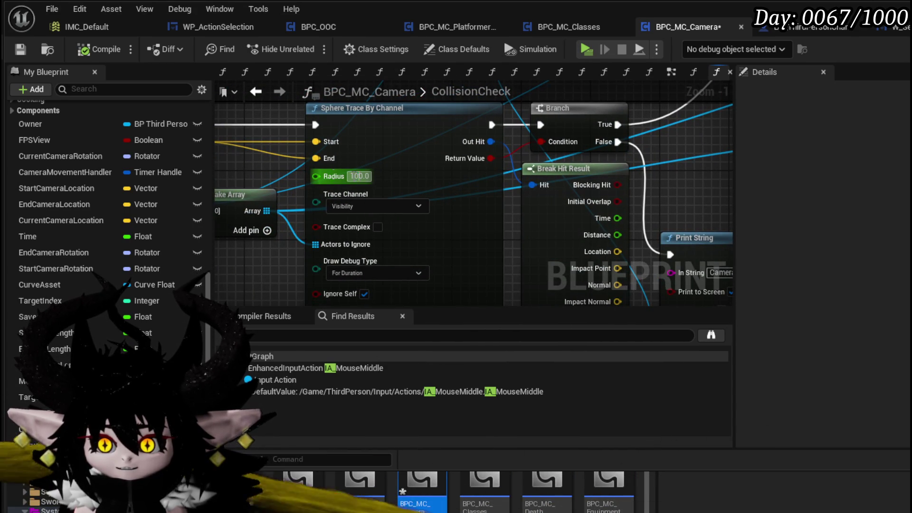
{"action": "mouse_move", "coordinate": [694, 238]}
{"action": "left_mouse_down"}
{"action": "mouse_move", "coordinate": [470, 275]}
{"action": "mouse_move", "coordinate": [271, 229]}
{"action": "left_mouse_up"}
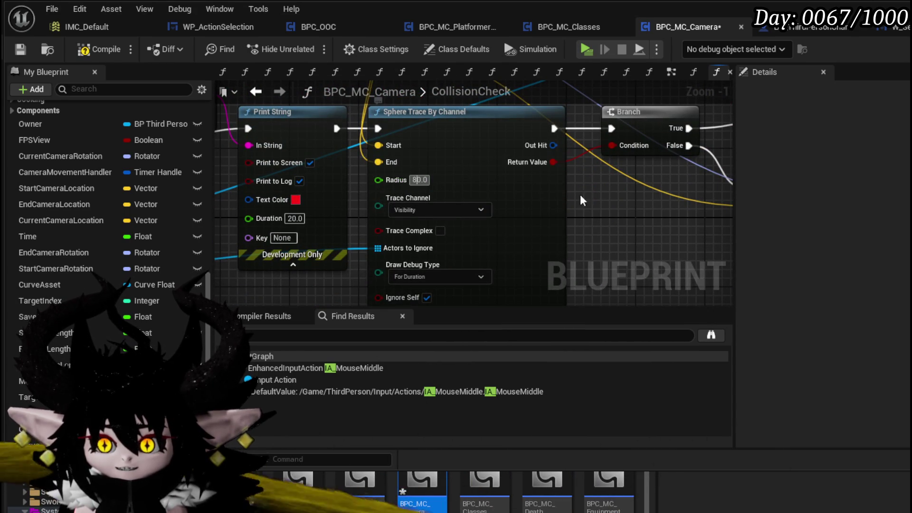
{"action": "scroll", "coordinate": [523, 200], "scroll_direction": "down", "scroll_amount": 4}
{"action": "scroll", "coordinate": [373, 216], "scroll_direction": "up", "scroll_amount": 2}
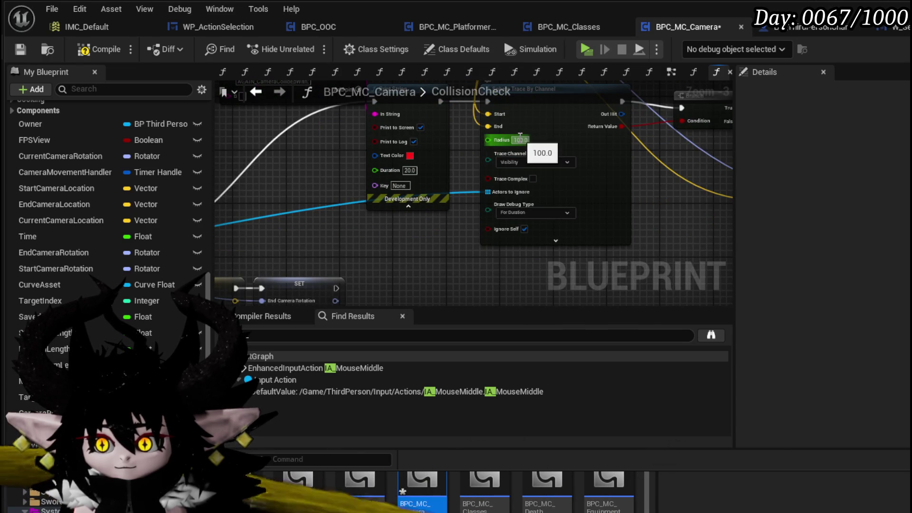
{"action": "left_click", "coordinate": [15, 53]}
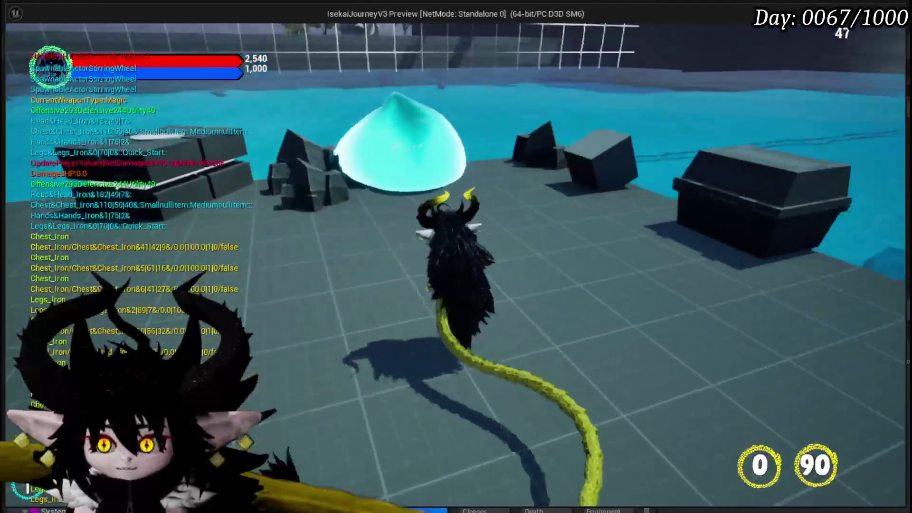
Step: Fight the earth slime with the card hand, stop the preview, and save the level
{"action": "key", "text": "w"}
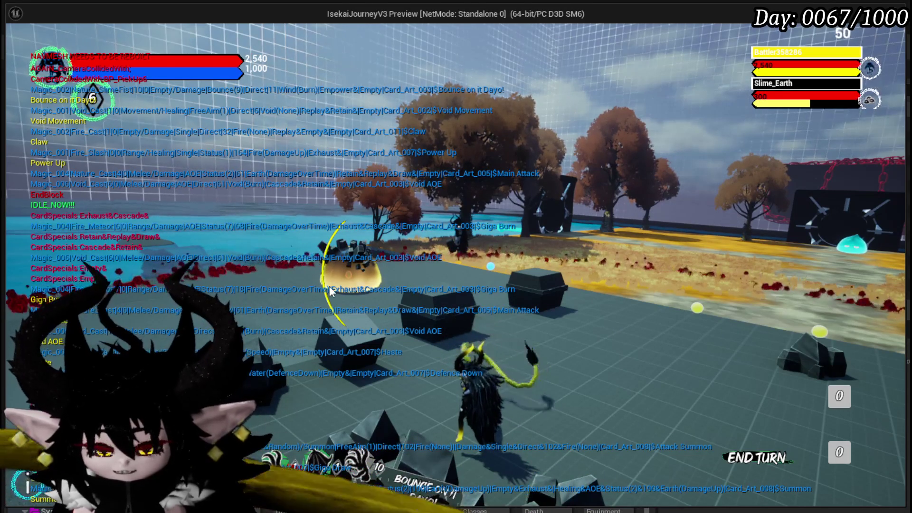
{"action": "key", "text": "Escape"}
{"action": "left_click", "coordinate": [25, 53]}
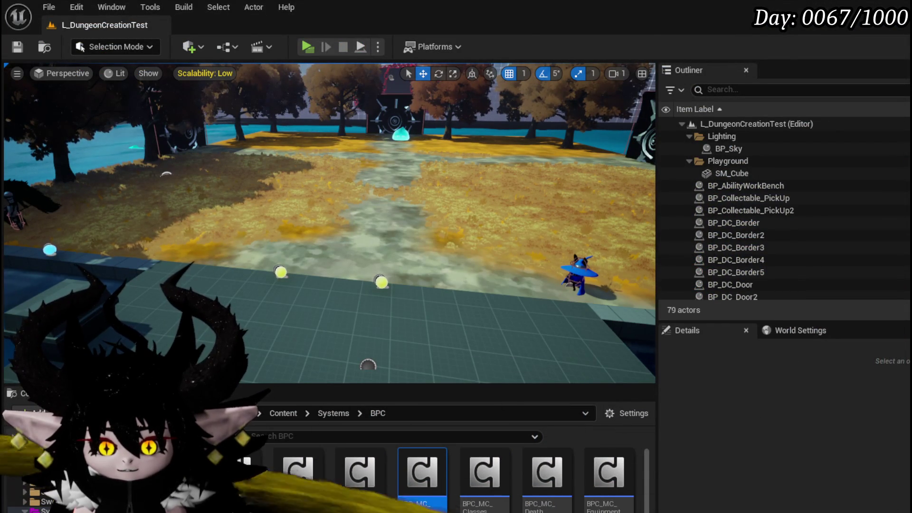
Step: Add a Break Hit Result node off the sphere trace's Out Hit in CollisionCheck
{"action": "key", "text": "alt+Tab"}
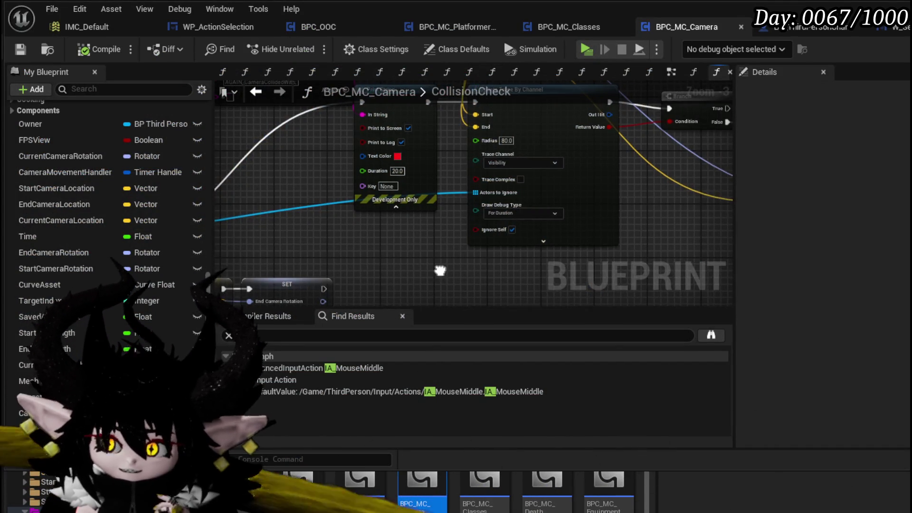
{"action": "scroll", "coordinate": [442, 266], "scroll_direction": "down", "scroll_amount": 4}
{"action": "scroll", "coordinate": [366, 228], "scroll_direction": "up", "scroll_amount": 2}
{"action": "scroll", "coordinate": [365, 228], "scroll_direction": "up", "scroll_amount": 2}
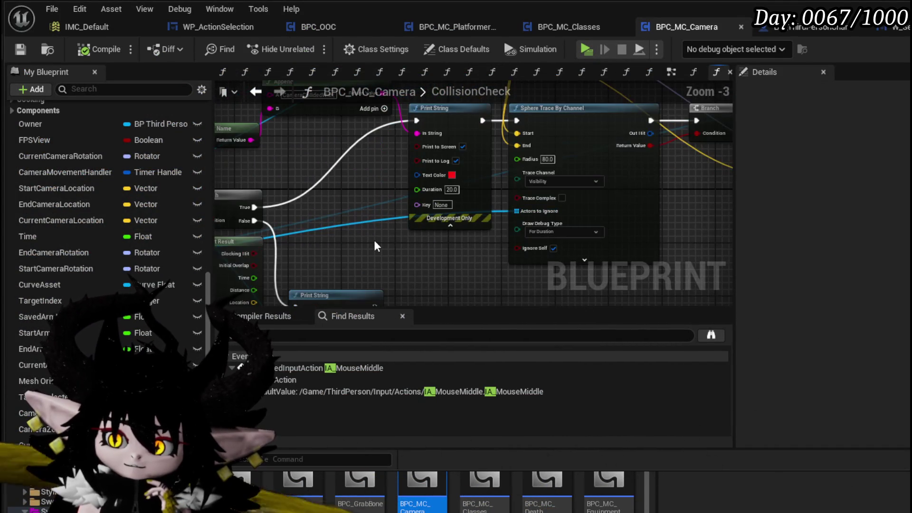
{"action": "mouse_move", "coordinate": [375, 246]}
{"action": "left_mouse_down"}
{"action": "mouse_move", "coordinate": [304, 275]}
{"action": "mouse_move", "coordinate": [361, 139]}
{"action": "left_mouse_up"}
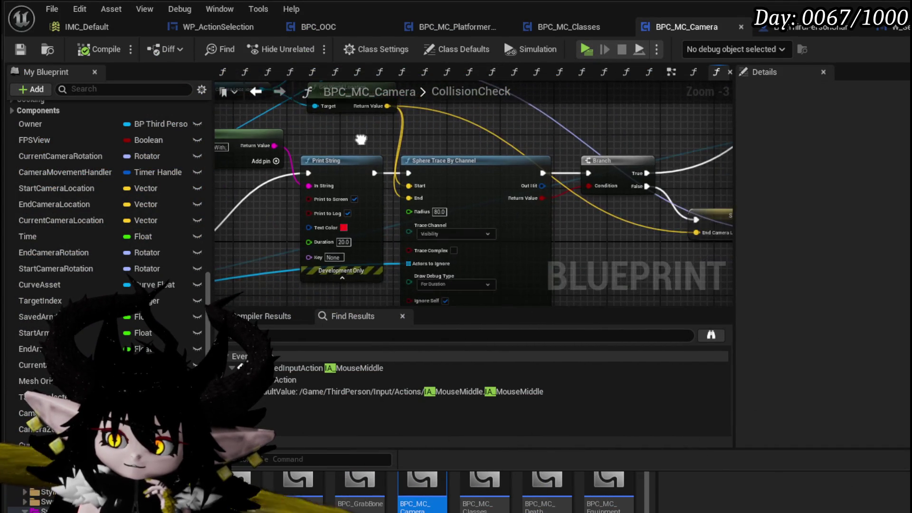
{"action": "scroll", "coordinate": [361, 139], "scroll_direction": "down", "scroll_amount": 2}
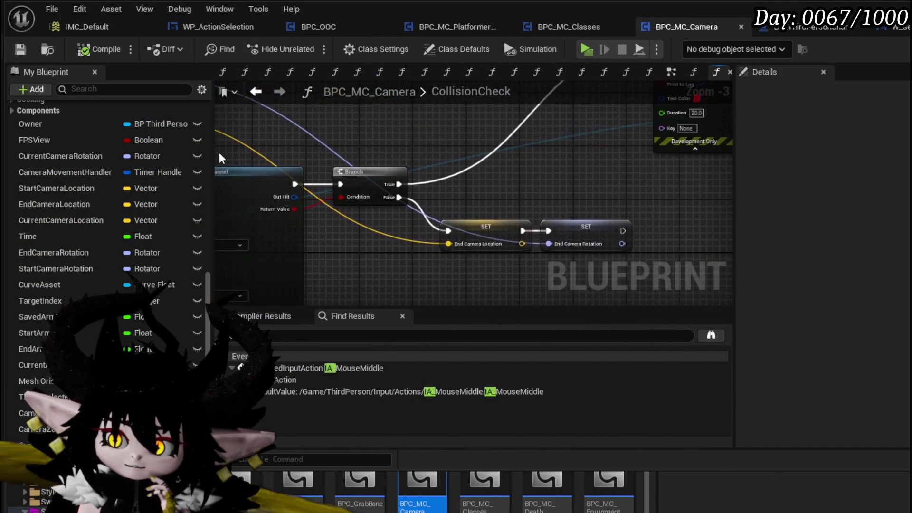
{"action": "scroll", "coordinate": [401, 247], "scroll_direction": "up", "scroll_amount": 2}
{"action": "mouse_move", "coordinate": [403, 245]}
{"action": "left_mouse_down"}
{"action": "mouse_move", "coordinate": [549, 180]}
{"action": "mouse_move", "coordinate": [581, 112]}
{"action": "left_mouse_up"}
{"action": "left_click_drag", "start_coordinate": [371, 213], "coordinate": [371, 213]}
{"action": "type", "text": "b"}
{"action": "left_click", "coordinate": [417, 261]}
{"action": "mouse_move", "coordinate": [414, 241]}
{"action": "left_mouse_down"}
{"action": "mouse_move", "coordinate": [451, 197]}
{"action": "mouse_move", "coordinate": [406, 173]}
{"action": "left_mouse_up"}
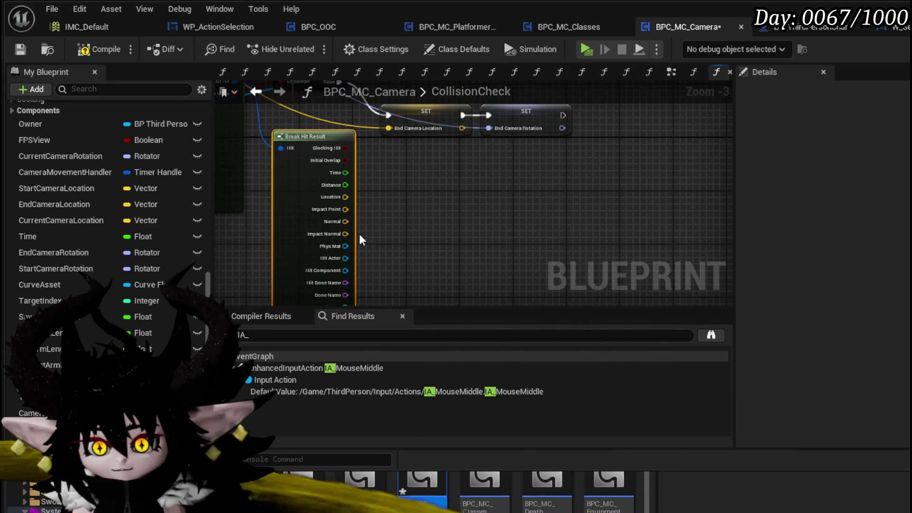
Step: Wire a Break Hit Result pin onward and place Get Display Name beside Append
{"action": "mouse_move", "coordinate": [338, 256]}
{"action": "left_mouse_down"}
{"action": "mouse_move", "coordinate": [371, 259]}
{"action": "mouse_move", "coordinate": [426, 97]}
{"action": "mouse_move", "coordinate": [466, 113]}
{"action": "mouse_move", "coordinate": [455, 110]}
{"action": "left_mouse_up"}
{"action": "left_click_drag", "start_coordinate": [370, 239], "coordinate": [356, 199]}
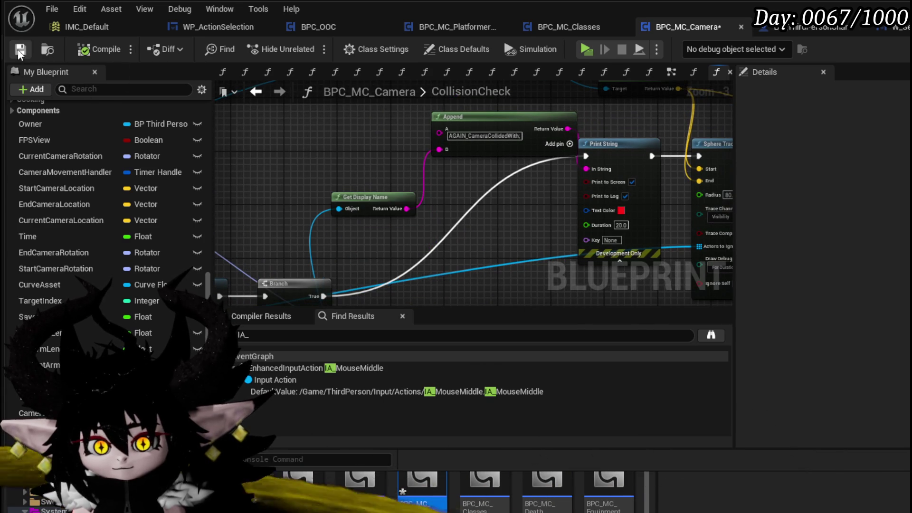
{"action": "key", "text": "alt+Tab"}
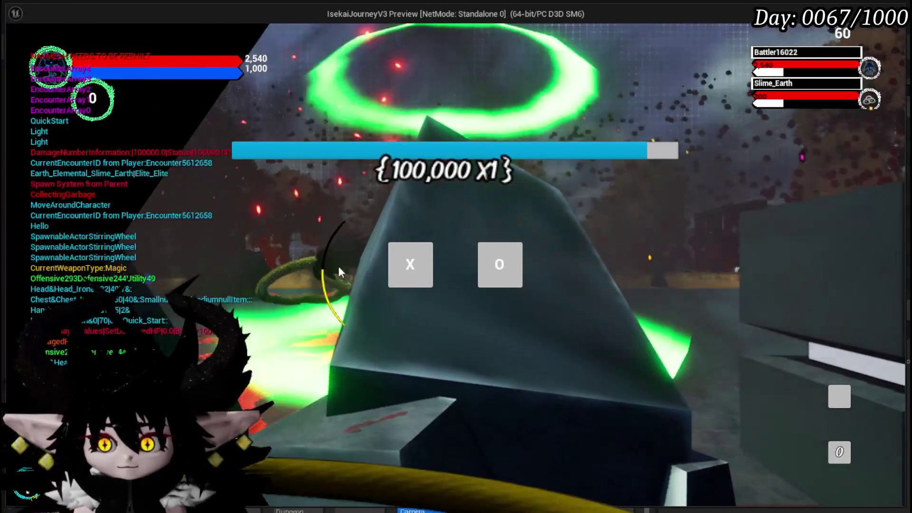
Step: Enter the slime battle from the prompt, stop the preview, save, and relaunch the game
{"action": "left_click", "coordinate": [401, 260]}
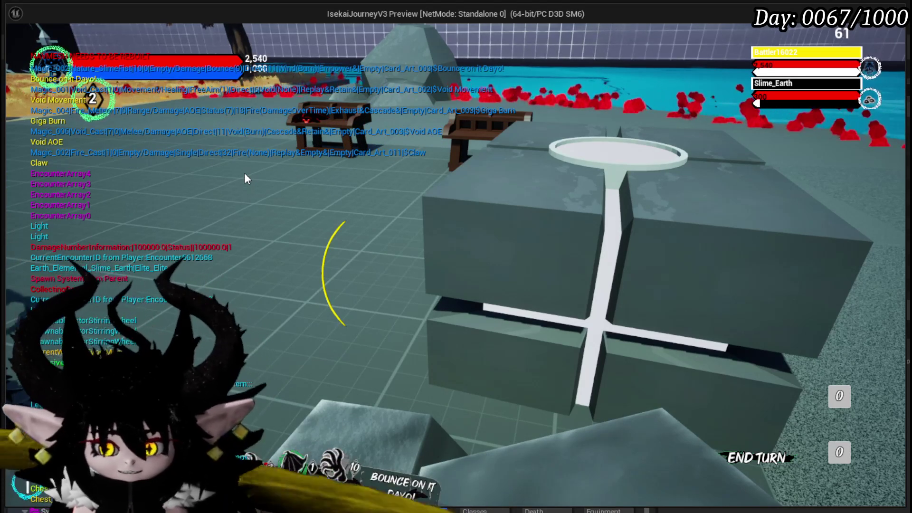
{"action": "key", "text": "Escape"}
{"action": "left_click", "coordinate": [17, 46]}
{"action": "key", "text": "alt+p"}
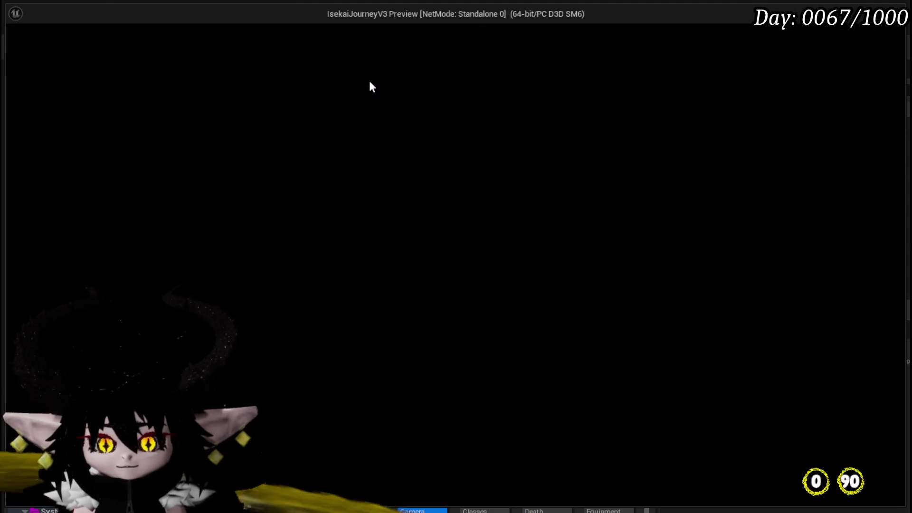
Step: Play another earth slime battle with Summon and Shield cards, then stop and save
{"action": "key", "text": "w"}
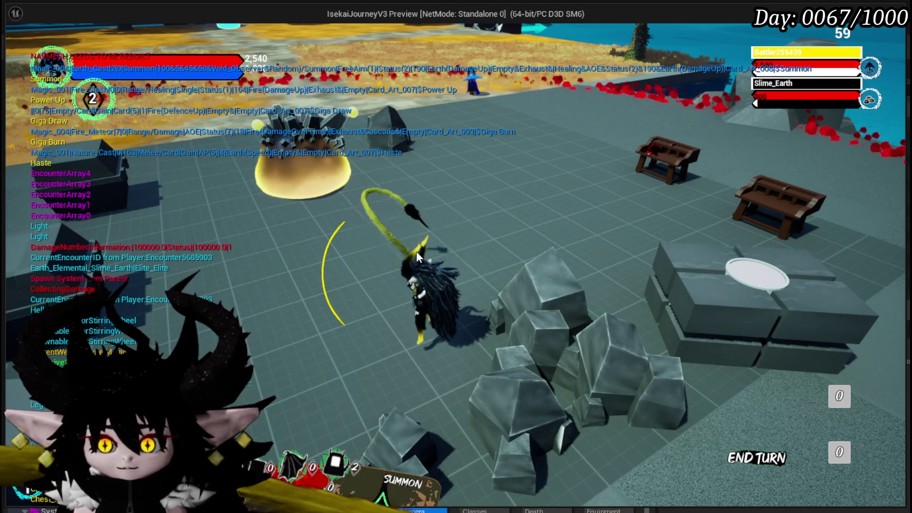
{"action": "scroll", "coordinate": [416, 251], "scroll_direction": "up", "scroll_amount": 3}
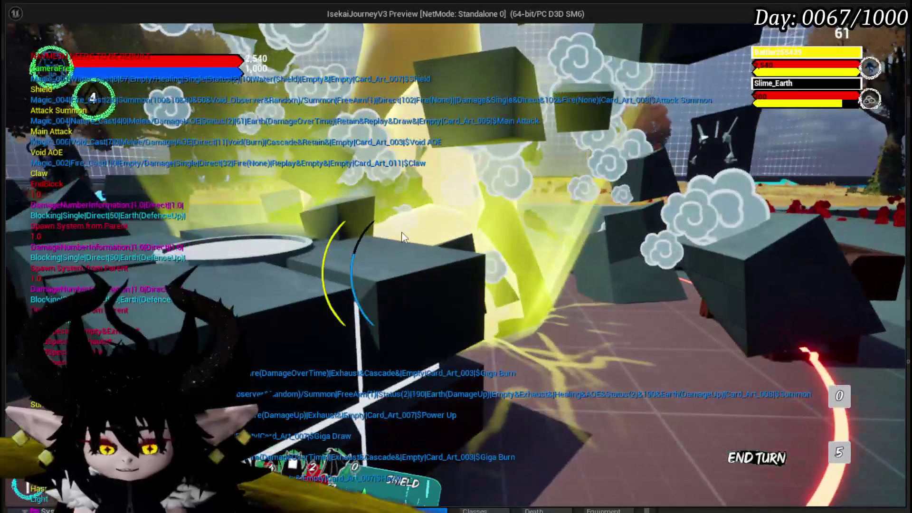
{"action": "key", "text": "Escape"}
{"action": "key", "text": "ctrl+s"}
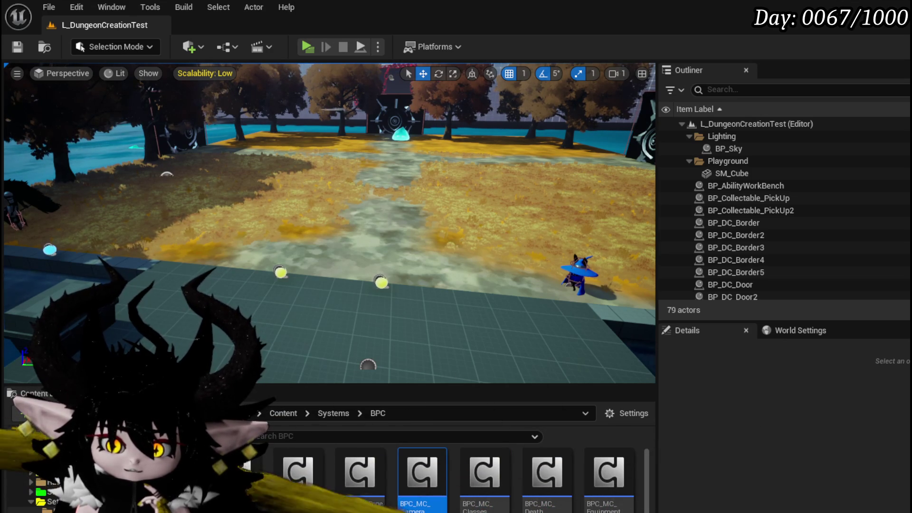
Step: Open the BP_PickUp3 actor's BP_PickUp Blueprint and inspect its StaticMesh component
{"action": "mouse_move", "coordinate": [350, 311]}
{"action": "left_mouse_down"}
{"action": "mouse_move", "coordinate": [283, 251]}
{"action": "mouse_move", "coordinate": [335, 309]}
{"action": "left_mouse_up"}
{"action": "left_click", "coordinate": [232, 234]}
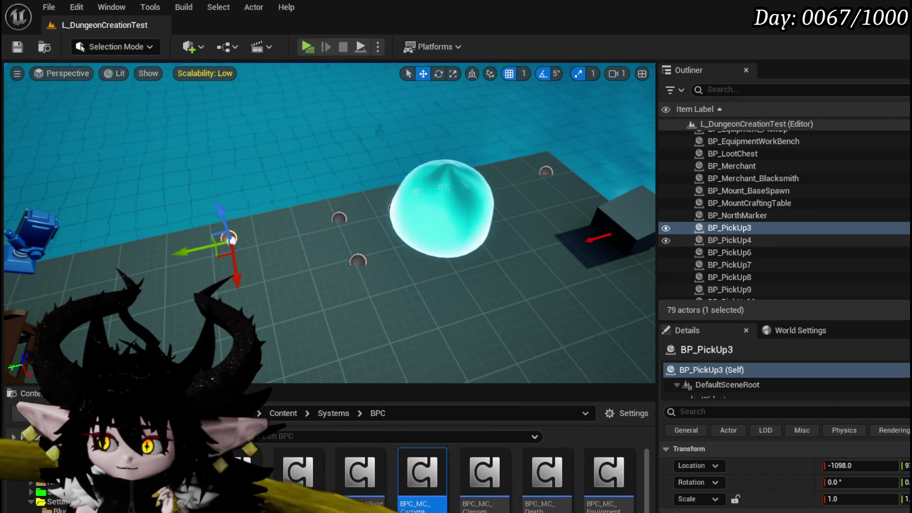
{"action": "double_click", "coordinate": [231, 240]}
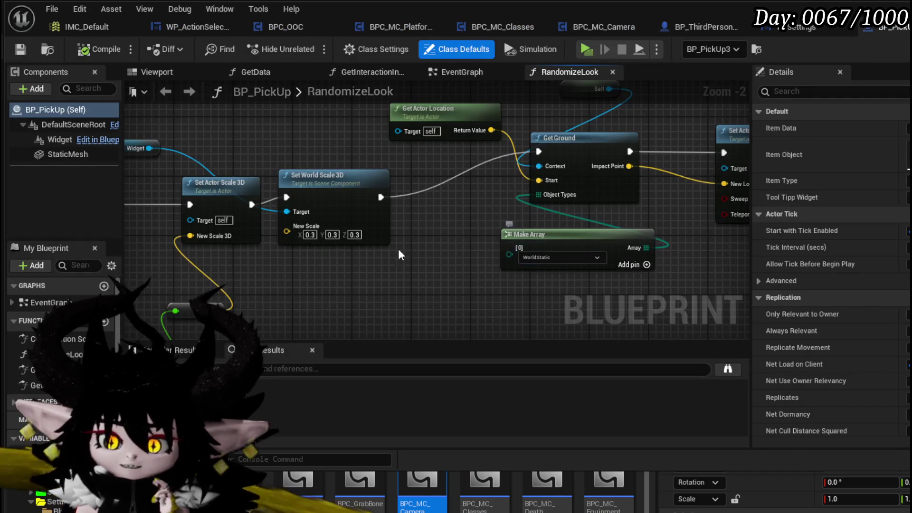
{"action": "left_click", "coordinate": [67, 153]}
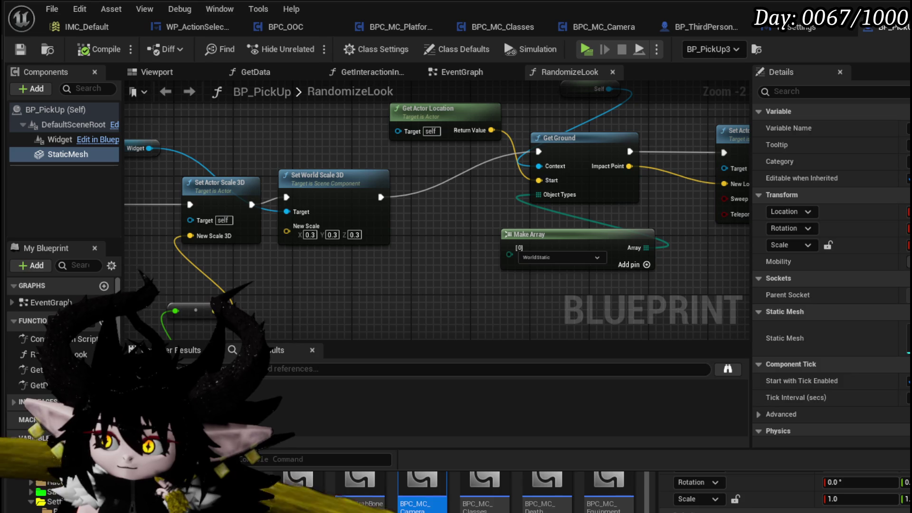
{"action": "scroll", "coordinate": [831, 266], "scroll_direction": "down", "scroll_amount": 15}
{"action": "scroll", "coordinate": [831, 266], "scroll_direction": "down", "scroll_amount": 4}
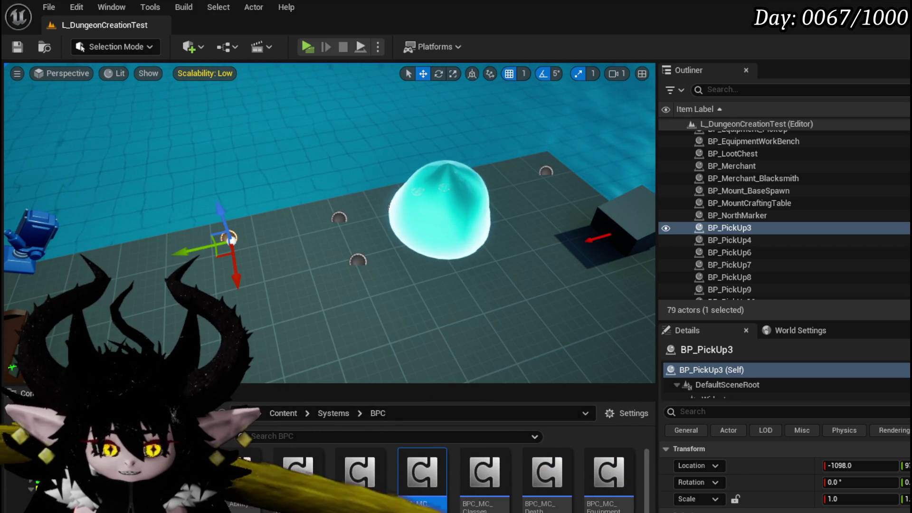
Step: Fly the viewport camera over the floor and out toward the trees for a wide view
{"action": "left_click_drag", "start_coordinate": [324, 148], "coordinate": [535, 118]}
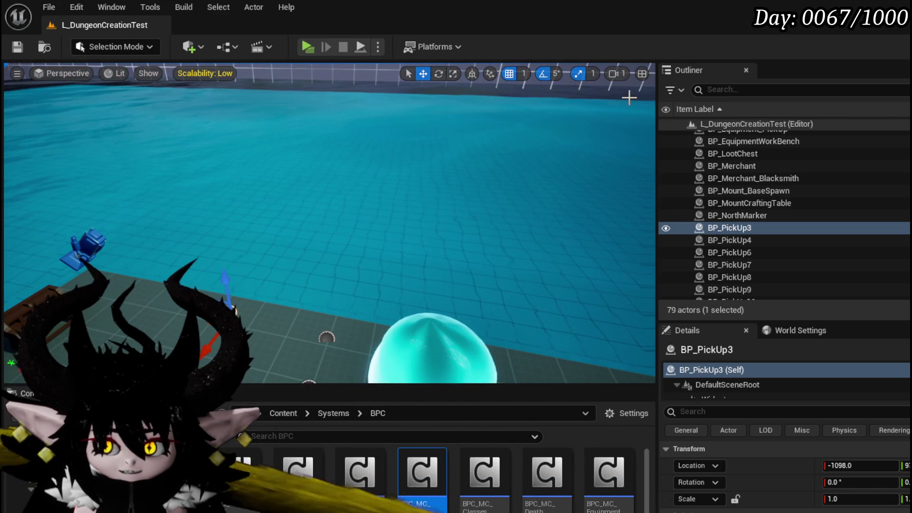
{"action": "mouse_move", "coordinate": [633, 92]}
{"action": "left_mouse_down"}
{"action": "mouse_move", "coordinate": [326, 177]}
{"action": "mouse_move", "coordinate": [493, 192]}
{"action": "left_mouse_up"}
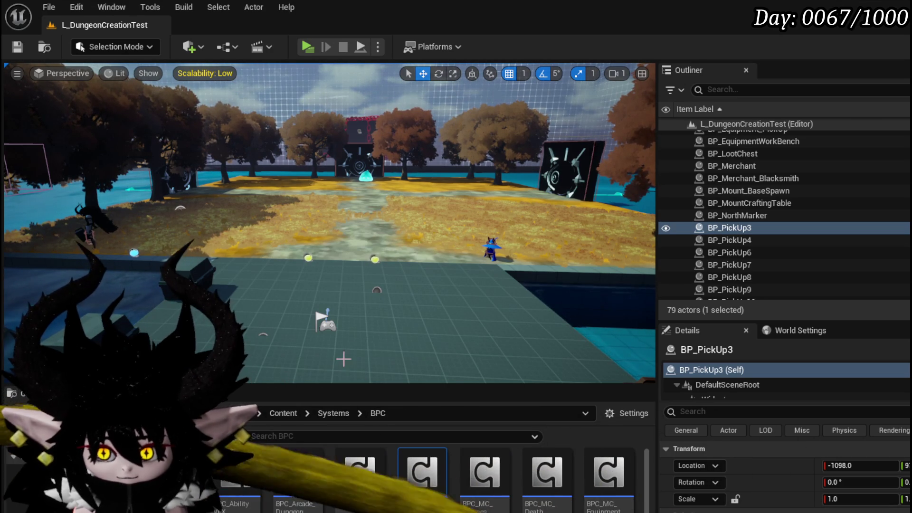
Step: Switch from Unreal Editor to the CookingHUD_Concept.kra sketch in Krita
{"action": "mouse_move", "coordinate": [428, 494]}
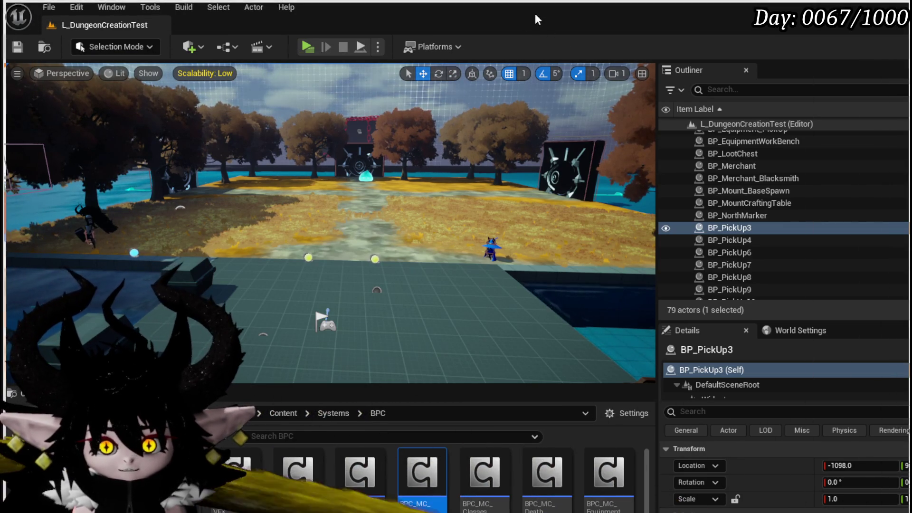
{"action": "key", "text": "alt+Tab"}
{"action": "scroll", "coordinate": [387, 187], "scroll_direction": "down", "scroll_amount": 1}
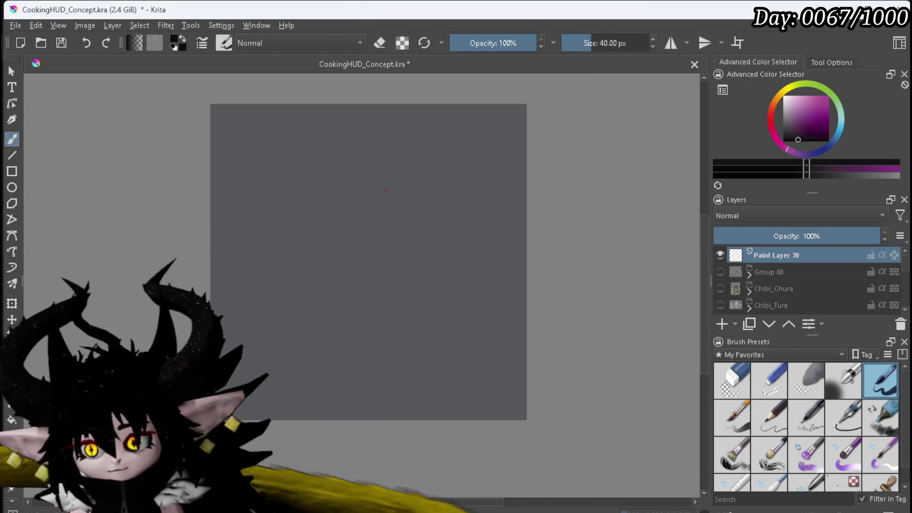
Step: Zoom to 25%, switch to white, and sketch a small pin and a horned head
{"action": "key", "text": "plus"}
{"action": "key", "text": "plus"}
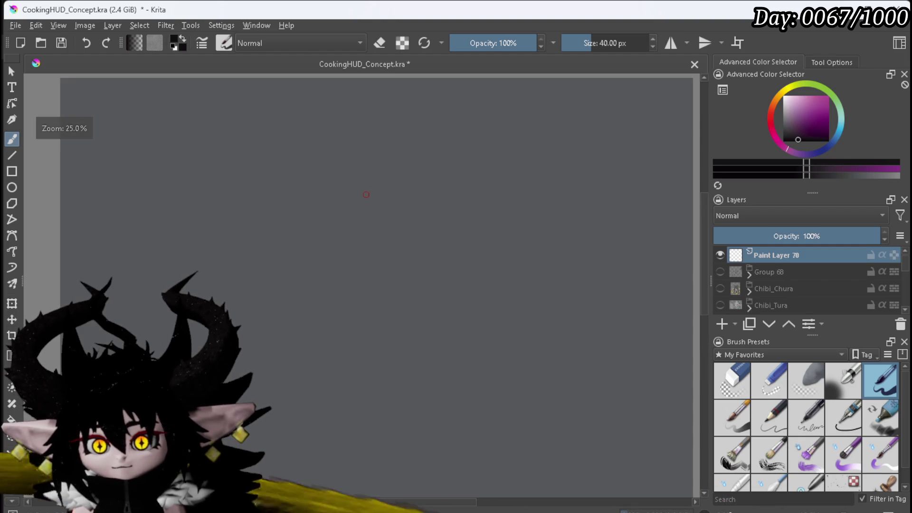
{"action": "key", "text": "x"}
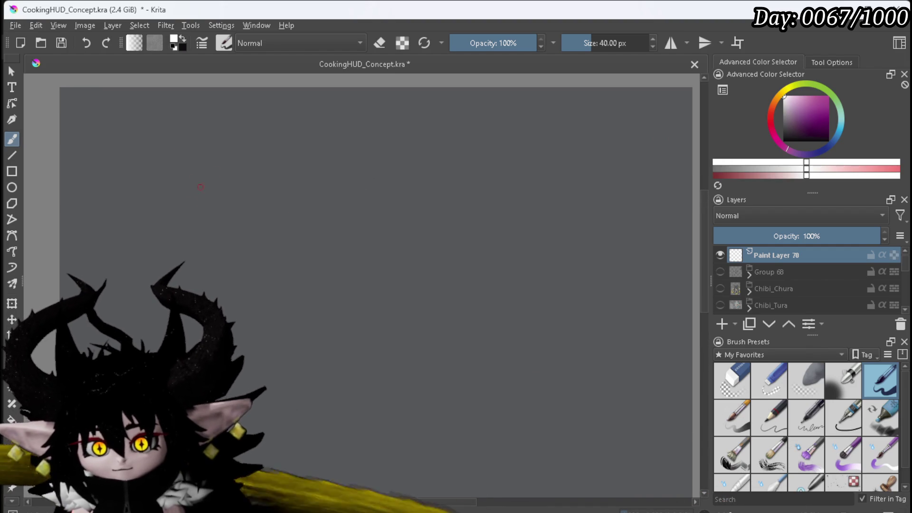
{"action": "left_click_drag", "start_coordinate": [182, 197], "coordinate": [183, 217]}
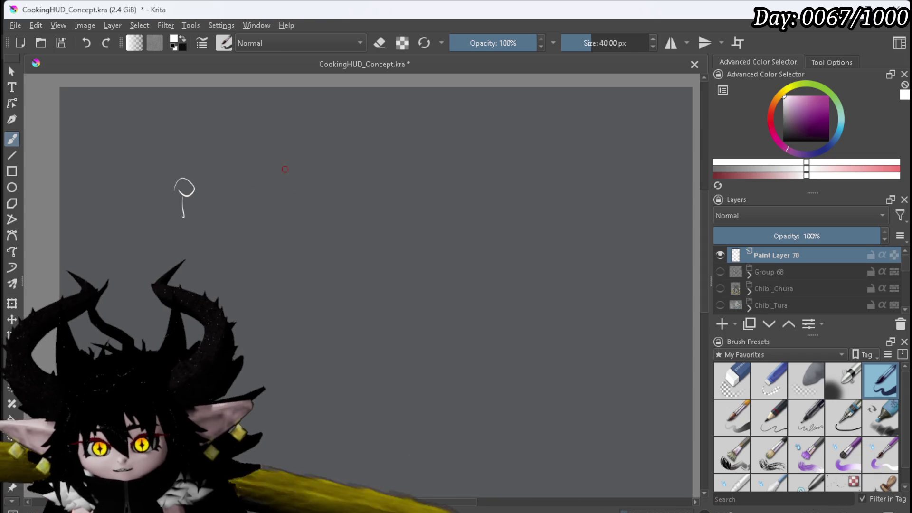
{"action": "left_click_drag", "start_coordinate": [287, 151], "coordinate": [275, 159]}
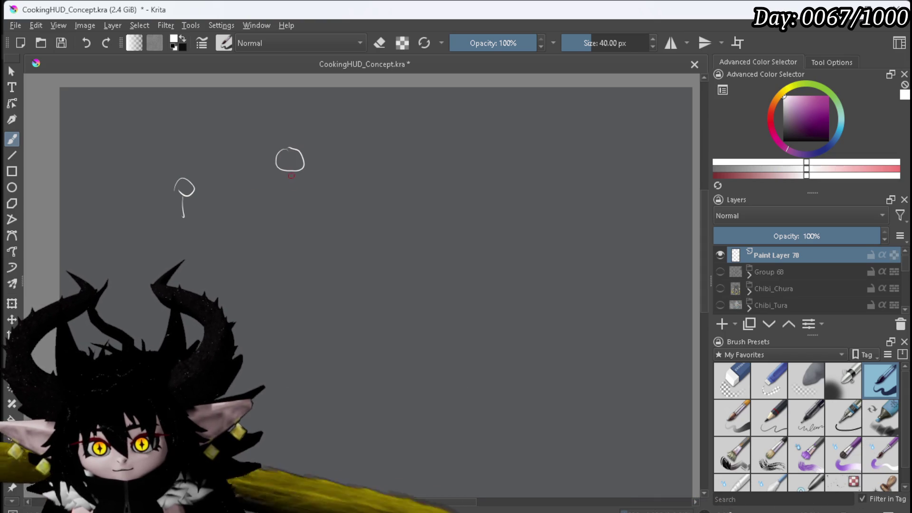
{"action": "left_click_drag", "start_coordinate": [276, 153], "coordinate": [296, 156]}
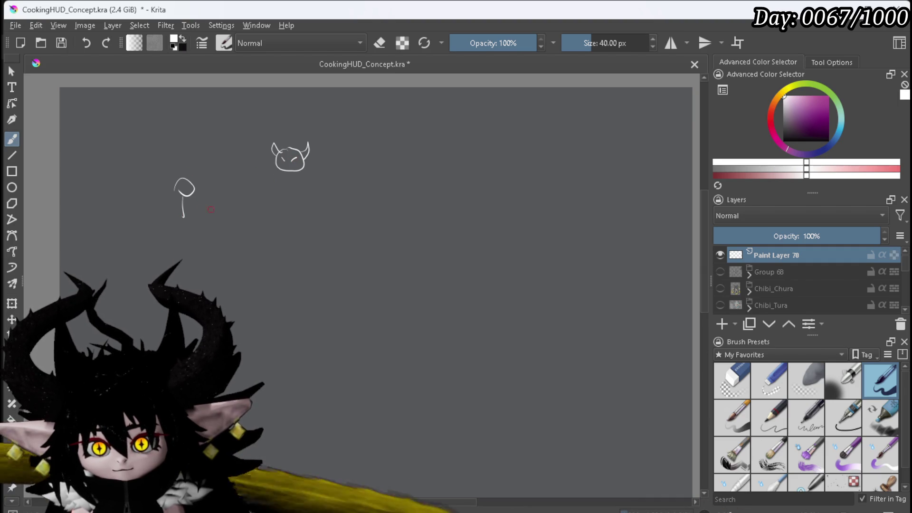
Step: Draw a large oval arena outline around the pin and the head
{"action": "mouse_move", "coordinate": [139, 173]}
{"action": "left_mouse_down"}
{"action": "mouse_move", "coordinate": [190, 249]}
{"action": "mouse_move", "coordinate": [402, 218]}
{"action": "left_mouse_up"}
{"action": "left_click_drag", "start_coordinate": [158, 155], "coordinate": [232, 153]}
{"action": "left_click_drag", "start_coordinate": [323, 169], "coordinate": [355, 174]}
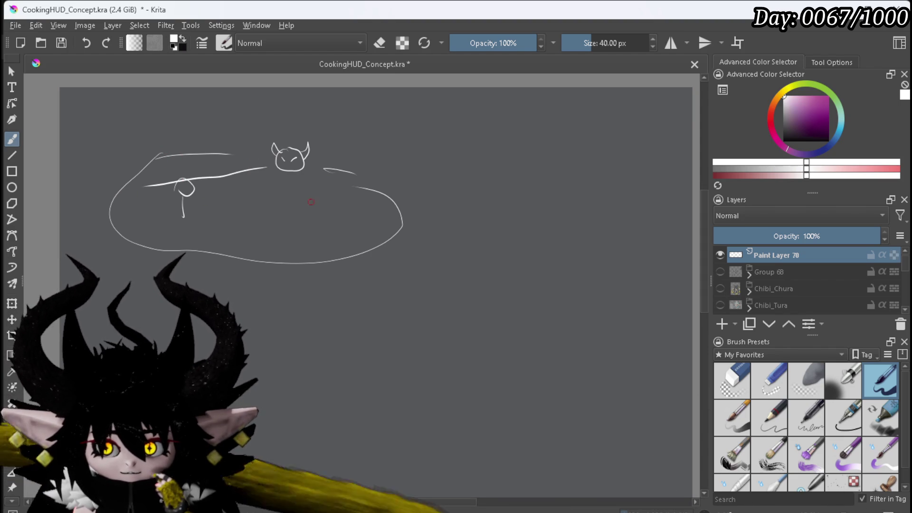
Step: Brush interior lines in the oval and write an 'OHP' label with an arrow to the pin
{"action": "left_click_drag", "start_coordinate": [299, 172], "coordinate": [315, 255]}
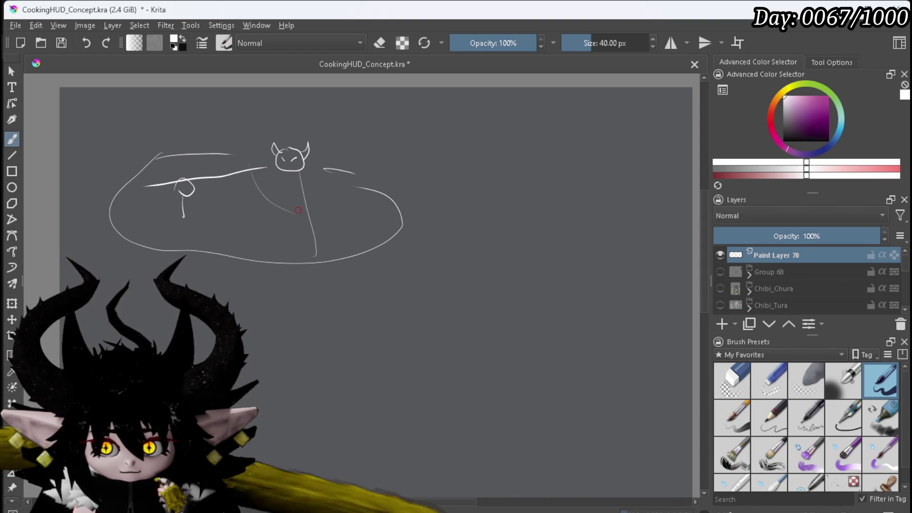
{"action": "left_click_drag", "start_coordinate": [198, 189], "coordinate": [264, 238]}
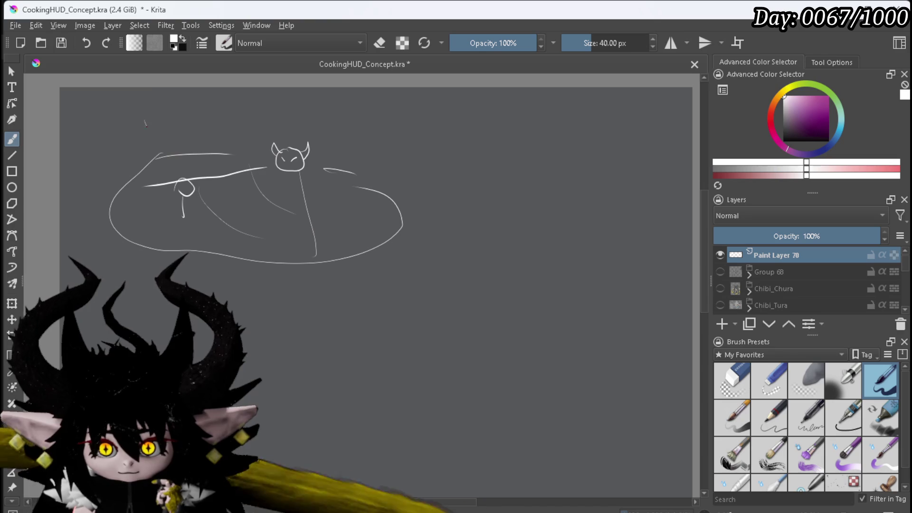
{"action": "left_click_drag", "start_coordinate": [145, 120], "coordinate": [165, 165]}
{"action": "mouse_move", "coordinate": [126, 100]}
{"action": "left_mouse_down"}
{"action": "mouse_move", "coordinate": [137, 116]}
{"action": "mouse_move", "coordinate": [145, 108]}
{"action": "left_mouse_up"}
{"action": "mouse_move", "coordinate": [145, 98]}
{"action": "left_mouse_down"}
{"action": "mouse_move", "coordinate": [145, 116]}
{"action": "mouse_move", "coordinate": [153, 111]}
{"action": "left_mouse_up"}
Step: Mark the pin's circle with a small x and draw a small box at the top
{"action": "left_click_drag", "start_coordinate": [187, 185], "coordinate": [191, 190]}
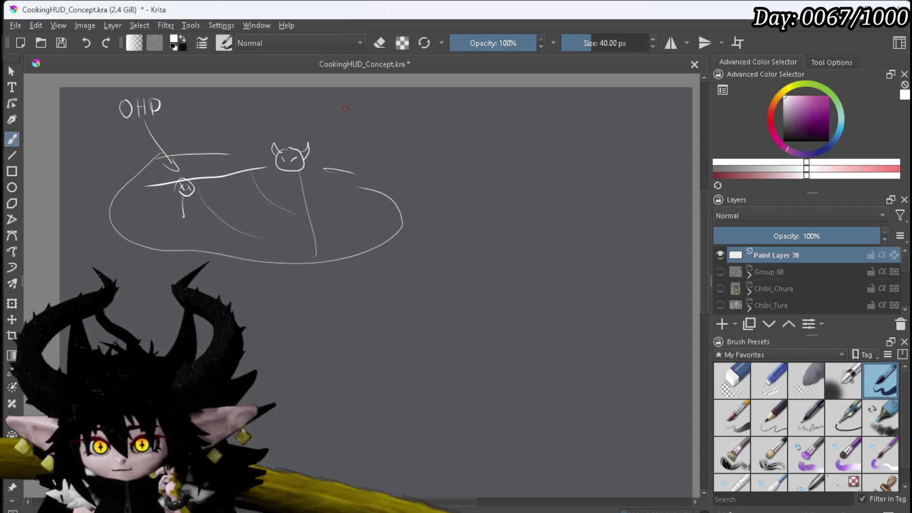
{"action": "mouse_move", "coordinate": [334, 100]}
{"action": "left_mouse_down"}
{"action": "mouse_move", "coordinate": [357, 113]}
{"action": "mouse_move", "coordinate": [392, 99]}
{"action": "left_mouse_up"}
{"action": "mouse_move", "coordinate": [336, 97]}
{"action": "left_mouse_down"}
{"action": "mouse_move", "coordinate": [387, 101]}
{"action": "mouse_move", "coordinate": [383, 113]}
{"action": "mouse_move", "coordinate": [365, 115]}
{"action": "mouse_move", "coordinate": [349, 105]}
{"action": "left_mouse_up"}
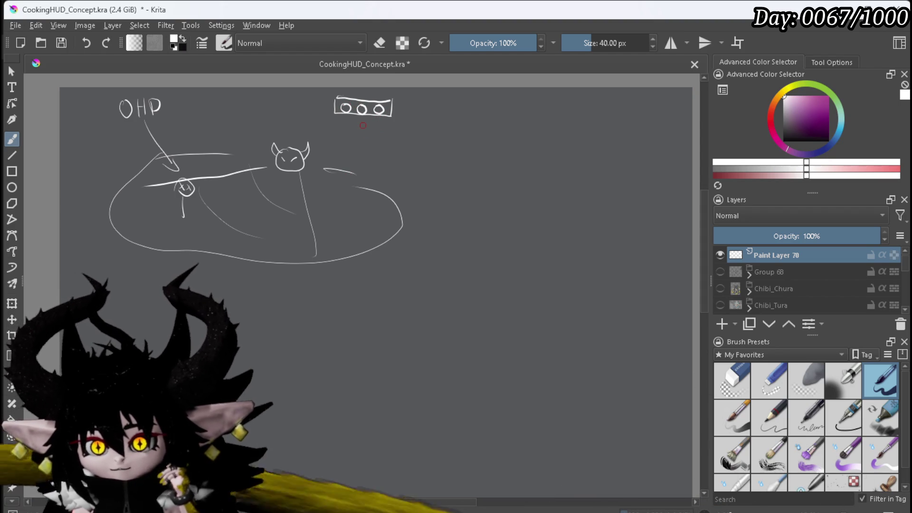
Step: Zoom into the three-circle box, doodle a tiny skull in its third circle, then zoom back out
{"action": "scroll", "coordinate": [363, 125], "scroll_direction": "up", "scroll_amount": 5}
{"action": "left_click_drag", "start_coordinate": [399, 128], "coordinate": [419, 244]}
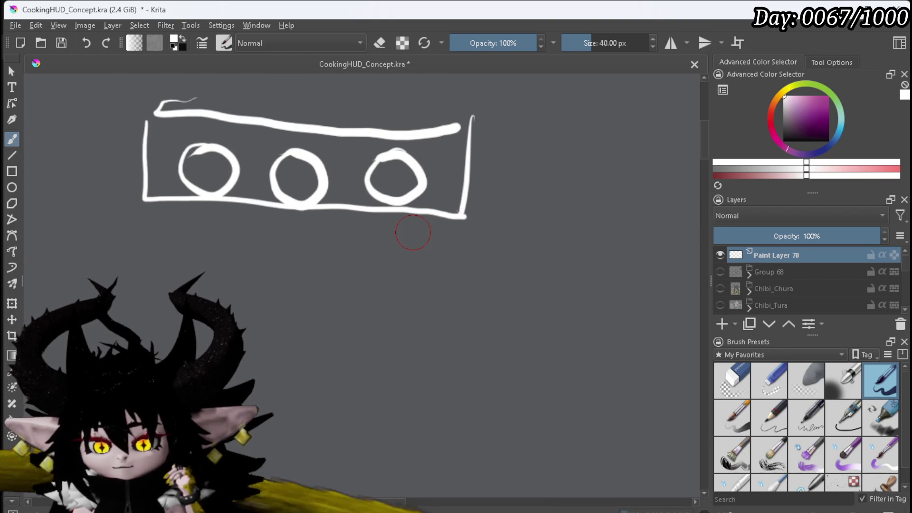
{"action": "mouse_move", "coordinate": [388, 171]}
{"action": "left_mouse_down"}
{"action": "mouse_move", "coordinate": [379, 177]}
{"action": "mouse_move", "coordinate": [385, 189]}
{"action": "mouse_move", "coordinate": [408, 180]}
{"action": "mouse_move", "coordinate": [388, 169]}
{"action": "mouse_move", "coordinate": [399, 179]}
{"action": "left_mouse_up"}
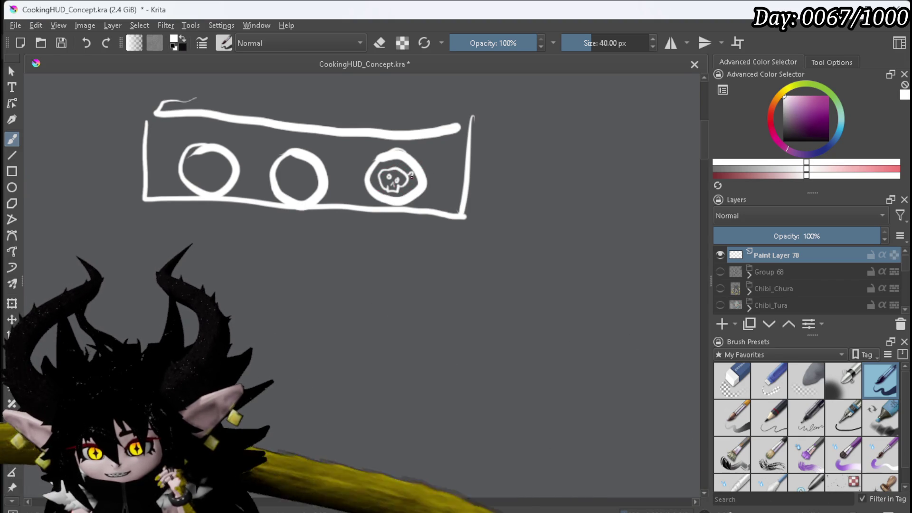
{"action": "mouse_move", "coordinate": [410, 172]}
{"action": "left_mouse_down"}
{"action": "mouse_move", "coordinate": [411, 185]}
{"action": "mouse_move", "coordinate": [375, 188]}
{"action": "mouse_move", "coordinate": [404, 187]}
{"action": "left_mouse_up"}
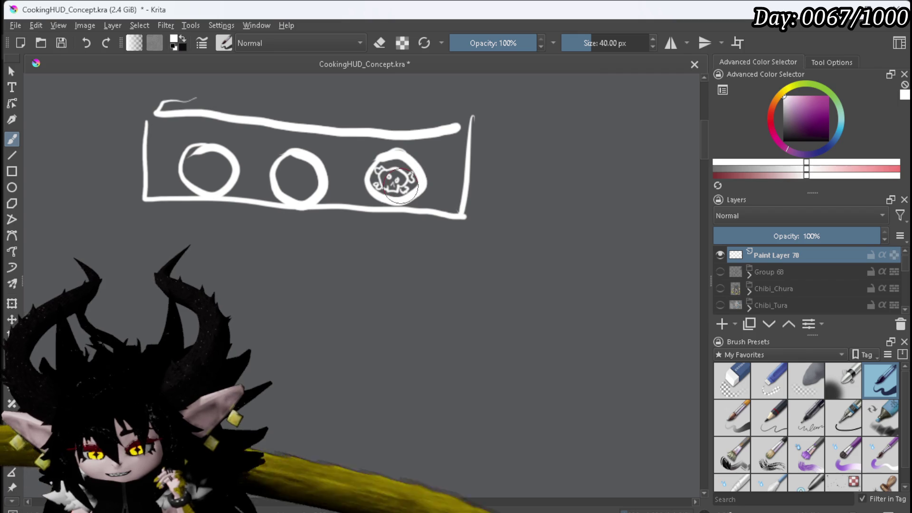
{"action": "scroll", "coordinate": [399, 185], "scroll_direction": "down", "scroll_amount": 2}
{"action": "scroll", "coordinate": [406, 191], "scroll_direction": "down", "scroll_amount": 1}
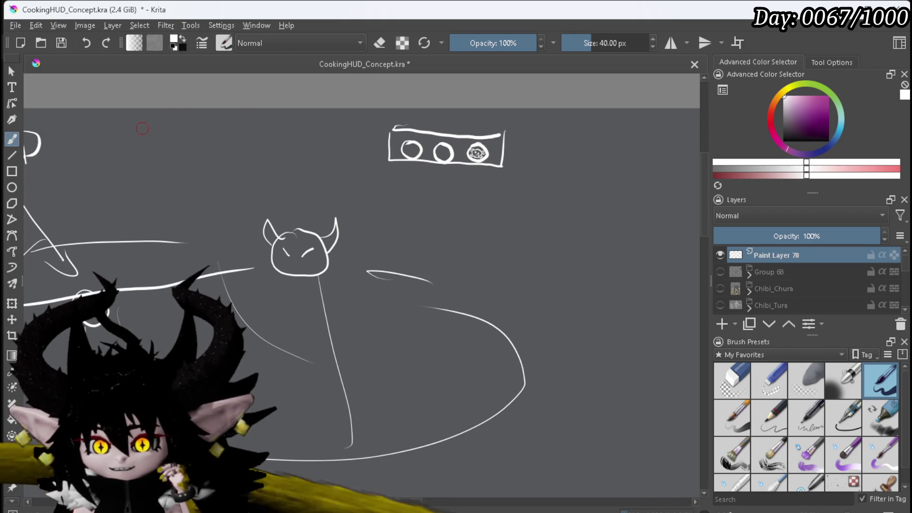
Step: Draw a line under the box, an arrow at the skull slot, and a curved arrow to a cone marker
{"action": "left_click_drag", "start_coordinate": [50, 167], "coordinate": [119, 182]}
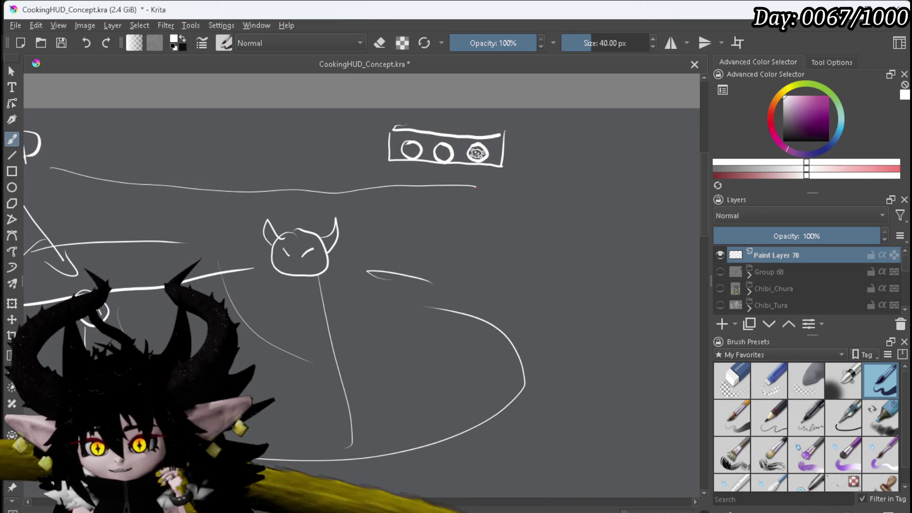
{"action": "left_click_drag", "start_coordinate": [473, 170], "coordinate": [482, 175]}
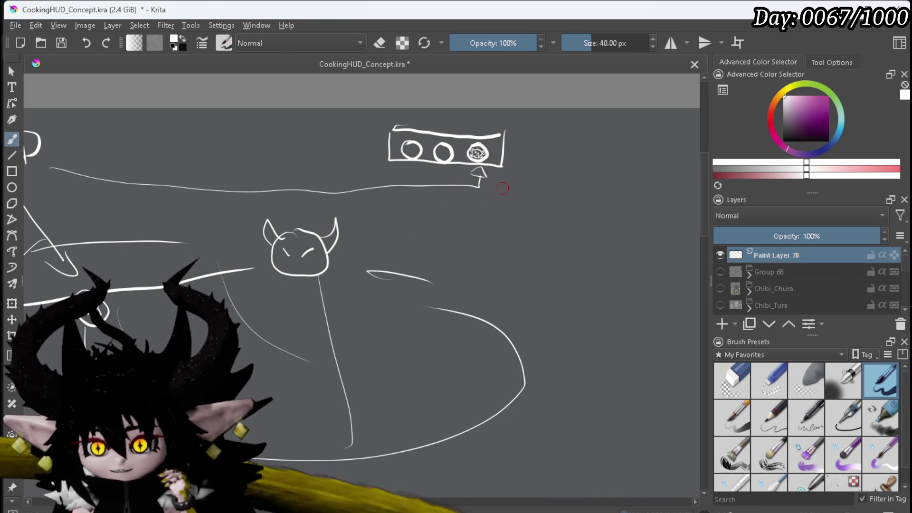
{"action": "left_click_drag", "start_coordinate": [511, 151], "coordinate": [536, 174]}
{"action": "mouse_move", "coordinate": [458, 214]}
{"action": "left_mouse_down"}
{"action": "mouse_move", "coordinate": [443, 237]}
{"action": "mouse_move", "coordinate": [464, 220]}
{"action": "mouse_move", "coordinate": [472, 244]}
{"action": "left_mouse_up"}
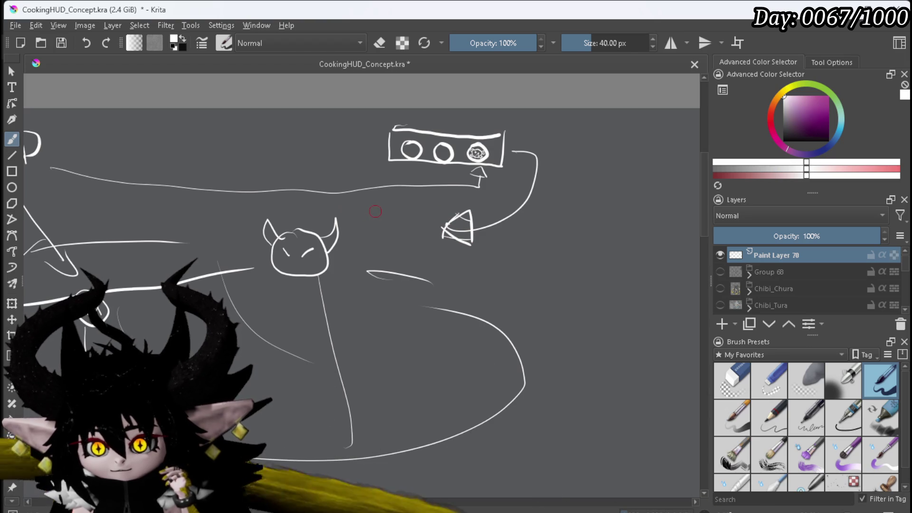
Step: Handwrite 'Flee?' and 'Continue?' beside the cone marker
{"action": "mouse_move", "coordinate": [367, 206]}
{"action": "left_mouse_down"}
{"action": "mouse_move", "coordinate": [386, 205]}
{"action": "mouse_move", "coordinate": [397, 219]}
{"action": "mouse_move", "coordinate": [409, 209]}
{"action": "left_mouse_up"}
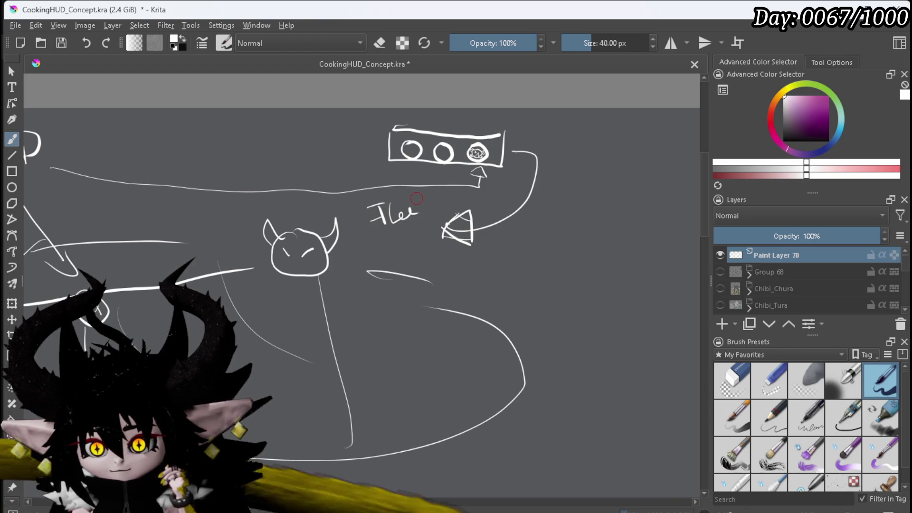
{"action": "mouse_move", "coordinate": [381, 238]}
{"action": "left_mouse_down"}
{"action": "mouse_move", "coordinate": [382, 255]}
{"action": "mouse_move", "coordinate": [438, 230]}
{"action": "left_mouse_up"}
{"action": "left_click", "coordinate": [433, 216]}
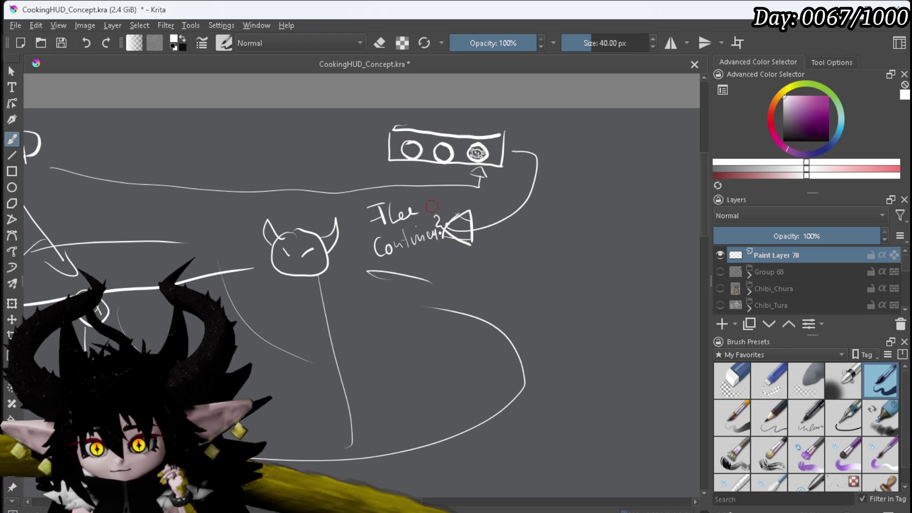
{"action": "left_click_drag", "start_coordinate": [425, 196], "coordinate": [429, 208]}
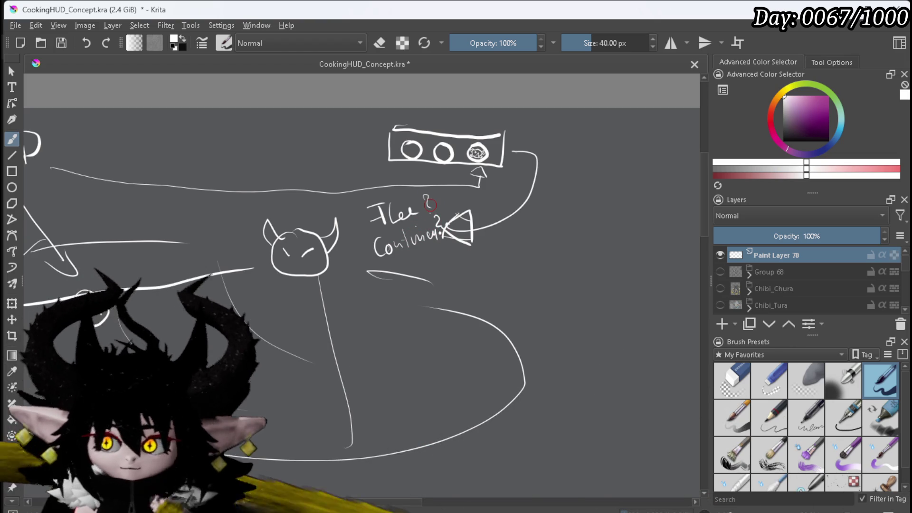
{"action": "scroll", "coordinate": [434, 171], "scroll_direction": "down", "scroll_amount": 3}
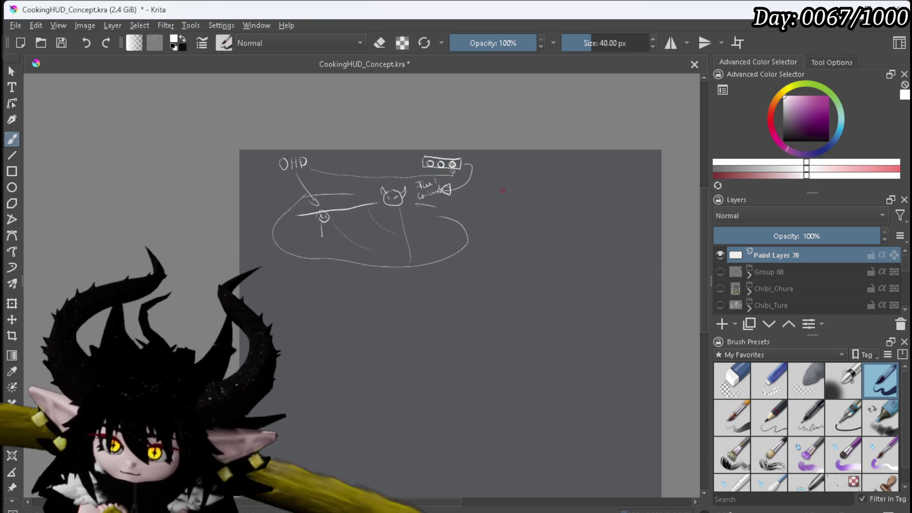
Step: Frame the right side and draw a second arena ellipse with a small figure and a round-faced figure
{"action": "scroll", "coordinate": [441, 187], "scroll_direction": "up", "scroll_amount": 1}
{"action": "left_click_drag", "start_coordinate": [481, 173], "coordinate": [341, 182]}
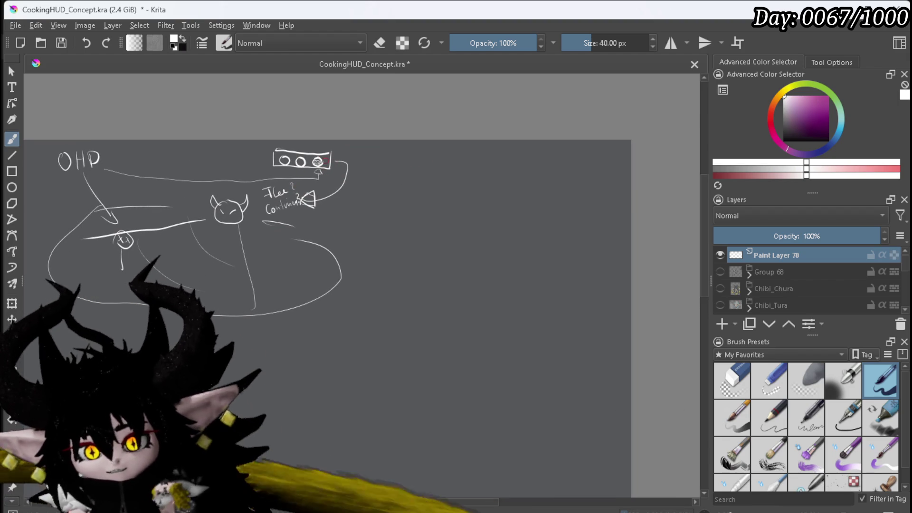
{"action": "scroll", "coordinate": [351, 190], "scroll_direction": "up", "scroll_amount": 1}
{"action": "left_click_drag", "start_coordinate": [336, 184], "coordinate": [391, 168]}
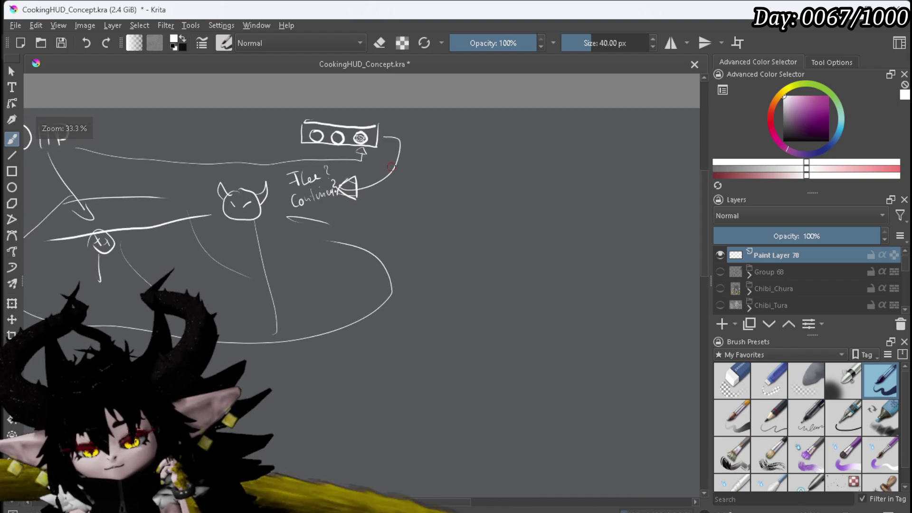
{"action": "scroll", "coordinate": [391, 168], "scroll_direction": "down", "scroll_amount": 1}
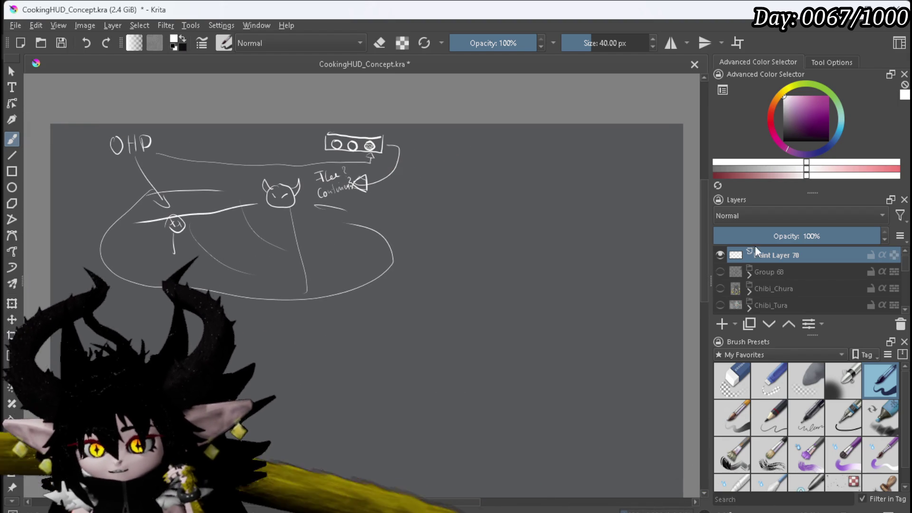
{"action": "mouse_move", "coordinate": [444, 225]}
{"action": "left_mouse_down"}
{"action": "mouse_move", "coordinate": [647, 287]}
{"action": "mouse_move", "coordinate": [584, 232]}
{"action": "left_mouse_up"}
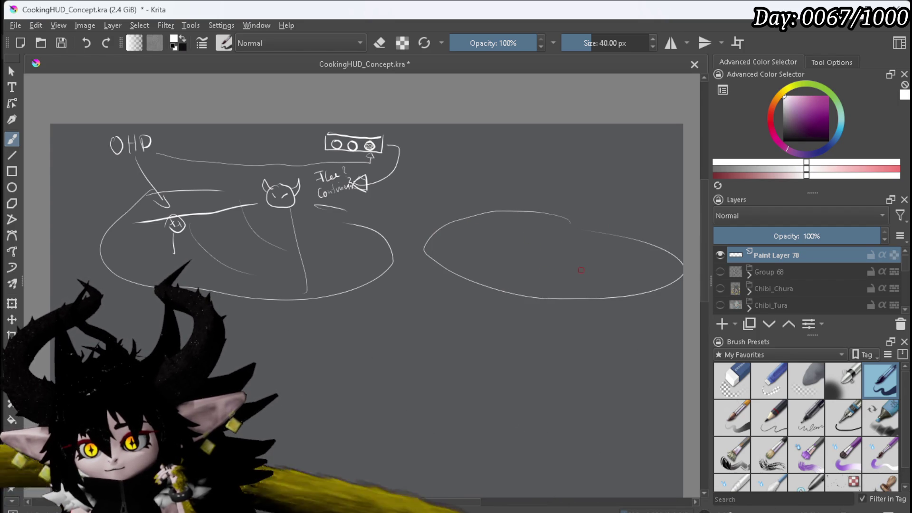
{"action": "left_click_drag", "start_coordinate": [594, 272], "coordinate": [608, 258]}
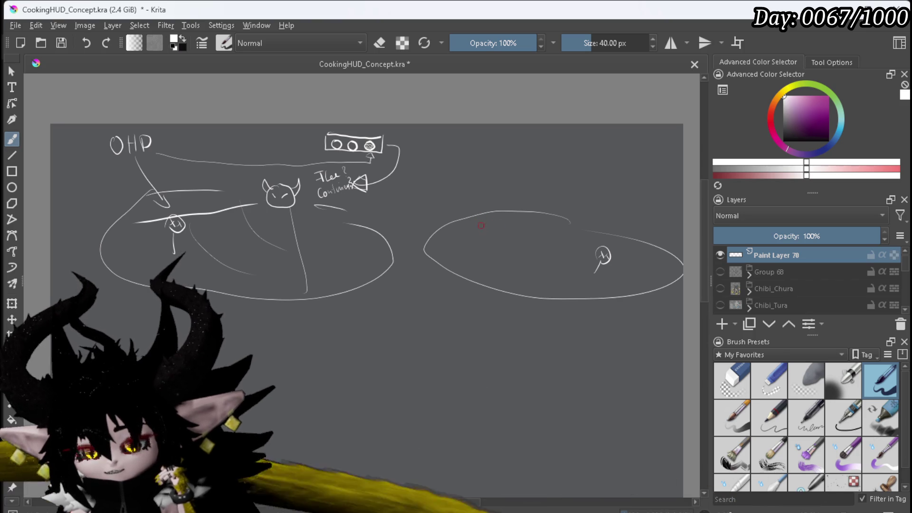
{"action": "mouse_move", "coordinate": [493, 219]}
{"action": "left_mouse_down"}
{"action": "mouse_move", "coordinate": [489, 241]}
{"action": "mouse_move", "coordinate": [496, 210]}
{"action": "left_mouse_up"}
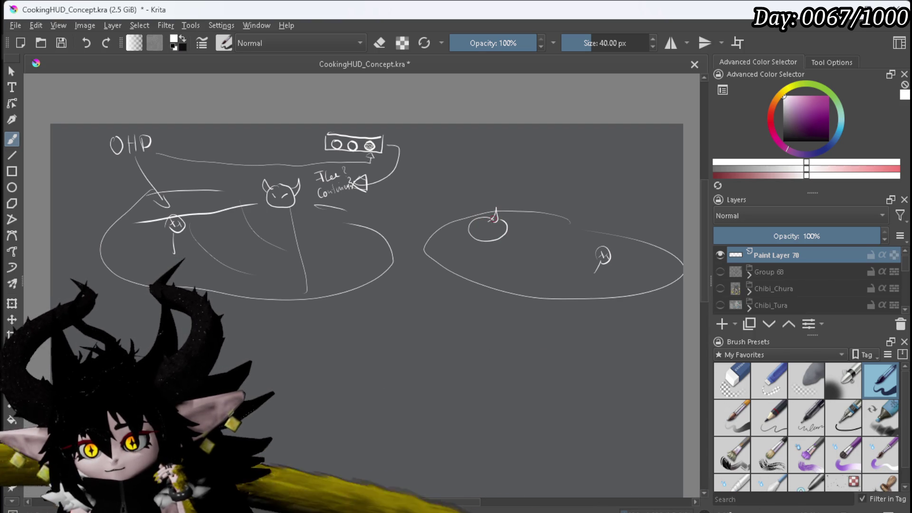
{"action": "left_click_drag", "start_coordinate": [481, 230], "coordinate": [487, 226]}
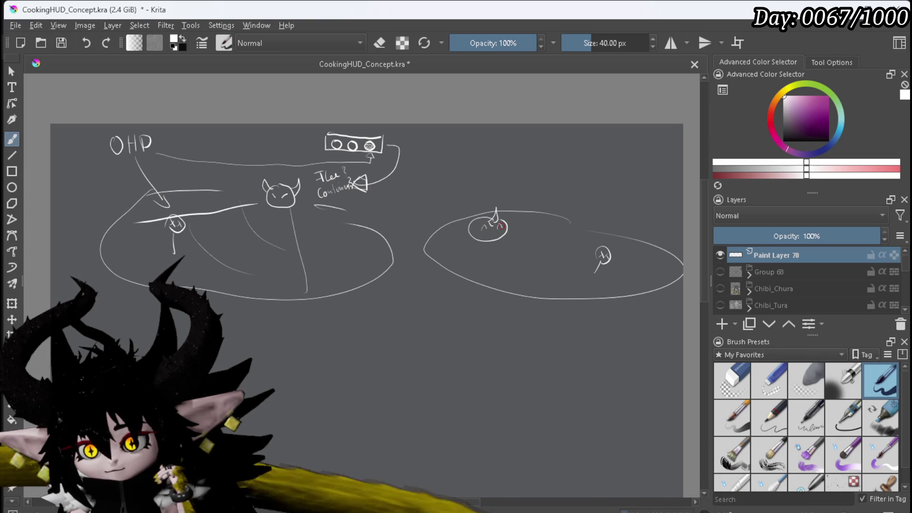
Step: Add diagonal lines, a hatched path across the arena, and a hit mark on the right figure
{"action": "left_click_drag", "start_coordinate": [543, 241], "coordinate": [596, 269]}
{"action": "left_click_drag", "start_coordinate": [488, 248], "coordinate": [603, 322]}
{"action": "left_click_drag", "start_coordinate": [607, 270], "coordinate": [638, 292]}
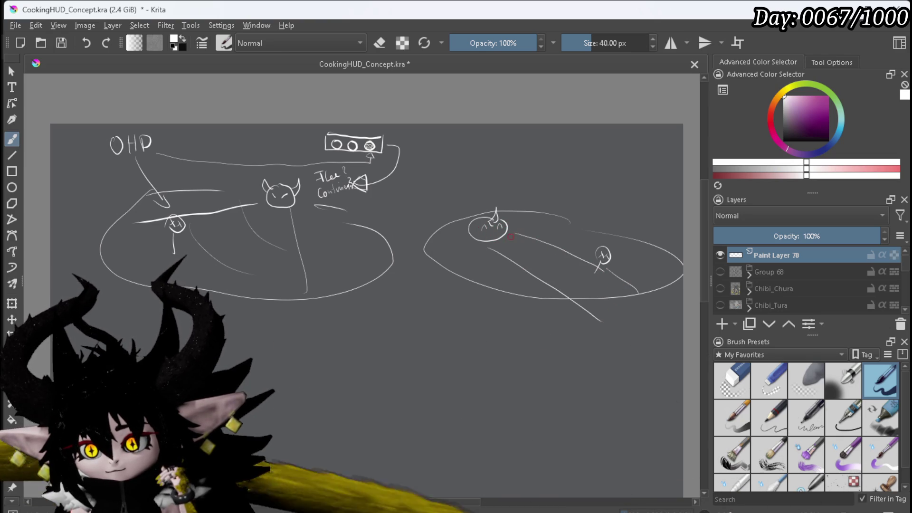
{"action": "left_click_drag", "start_coordinate": [503, 250], "coordinate": [521, 242]}
{"action": "mouse_move", "coordinate": [523, 264]}
{"action": "left_mouse_down"}
{"action": "mouse_move", "coordinate": [551, 259]}
{"action": "mouse_move", "coordinate": [565, 275]}
{"action": "left_mouse_up"}
{"action": "left_click_drag", "start_coordinate": [569, 293], "coordinate": [589, 289]}
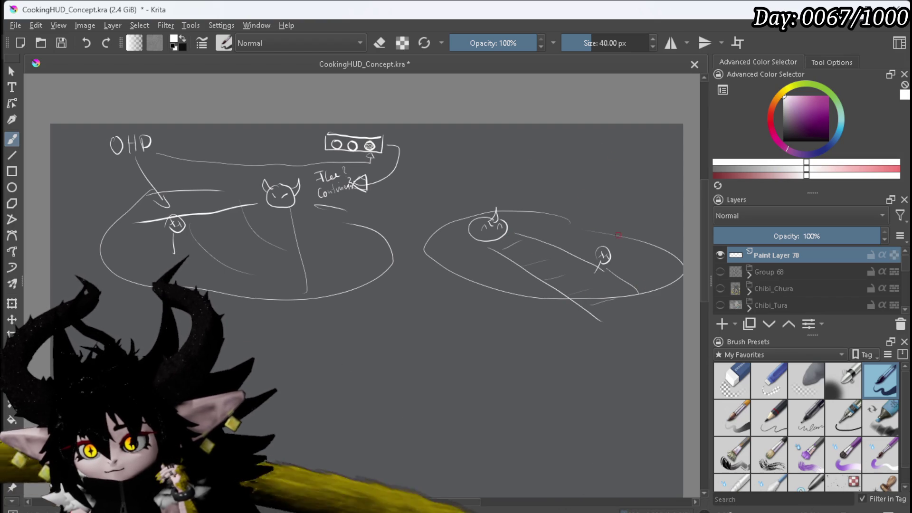
{"action": "left_click_drag", "start_coordinate": [641, 218], "coordinate": [621, 245]}
{"action": "mouse_move", "coordinate": [626, 194]}
{"action": "left_mouse_down"}
{"action": "mouse_move", "coordinate": [619, 205]}
{"action": "mouse_move", "coordinate": [627, 197]}
{"action": "mouse_move", "coordinate": [649, 218]}
{"action": "mouse_move", "coordinate": [678, 202]}
{"action": "left_mouse_up"}
Step: Draw a top-right rectangle with circles and write 'Still' beneath it
{"action": "mouse_move", "coordinate": [599, 138]}
{"action": "left_mouse_down"}
{"action": "mouse_move", "coordinate": [600, 151]}
{"action": "mouse_move", "coordinate": [672, 152]}
{"action": "left_mouse_up"}
{"action": "mouse_move", "coordinate": [604, 132]}
{"action": "left_mouse_down"}
{"action": "mouse_move", "coordinate": [667, 134]}
{"action": "mouse_move", "coordinate": [671, 149]}
{"action": "left_mouse_up"}
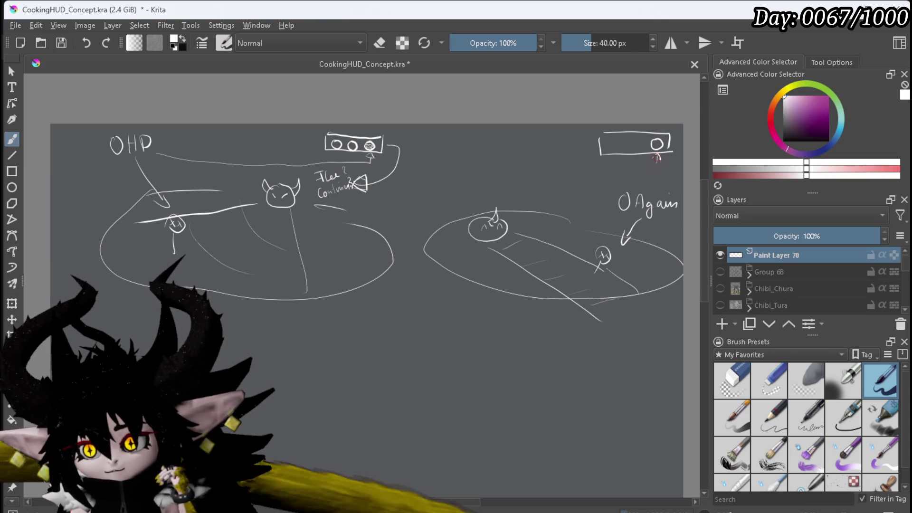
{"action": "mouse_move", "coordinate": [645, 168]}
{"action": "left_mouse_down"}
{"action": "mouse_move", "coordinate": [640, 175]}
{"action": "mouse_move", "coordinate": [659, 176]}
{"action": "left_mouse_up"}
{"action": "mouse_move", "coordinate": [663, 164]}
{"action": "left_mouse_down"}
{"action": "mouse_move", "coordinate": [664, 186]}
{"action": "mouse_move", "coordinate": [678, 185]}
{"action": "left_mouse_up"}
{"action": "left_click_drag", "start_coordinate": [631, 137], "coordinate": [630, 138]}
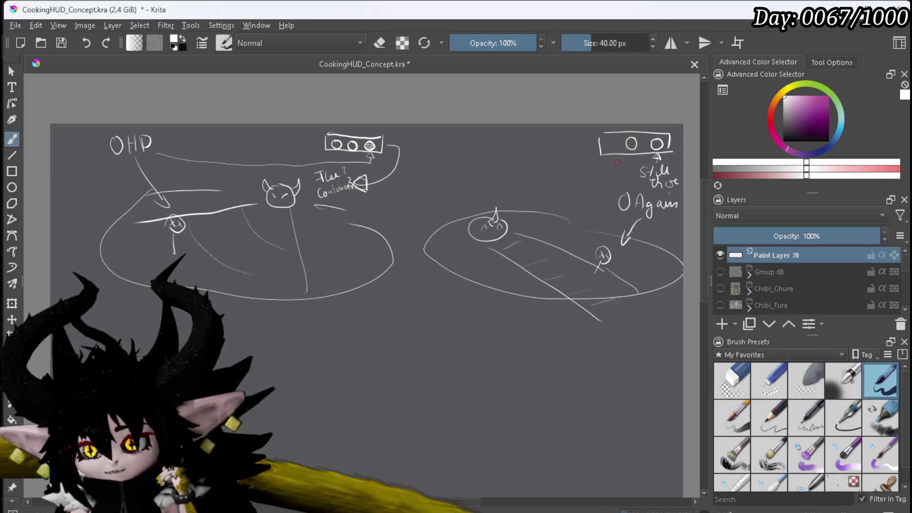
Step: Draw a skull token in a small oval above the right arena with motion lines around it
{"action": "scroll", "coordinate": [541, 210], "scroll_direction": "up", "scroll_amount": 3}
{"action": "left_click_drag", "start_coordinate": [361, 192], "coordinate": [393, 199]}
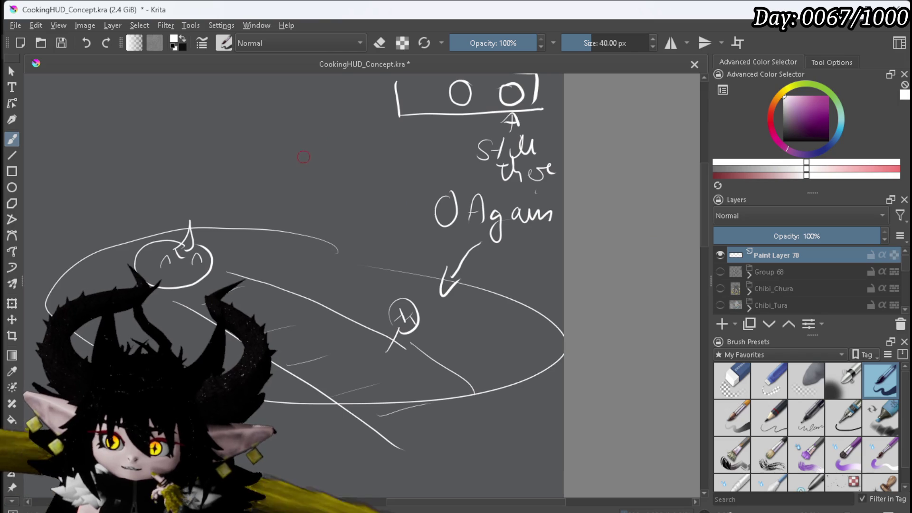
{"action": "left_click_drag", "start_coordinate": [257, 180], "coordinate": [293, 146]}
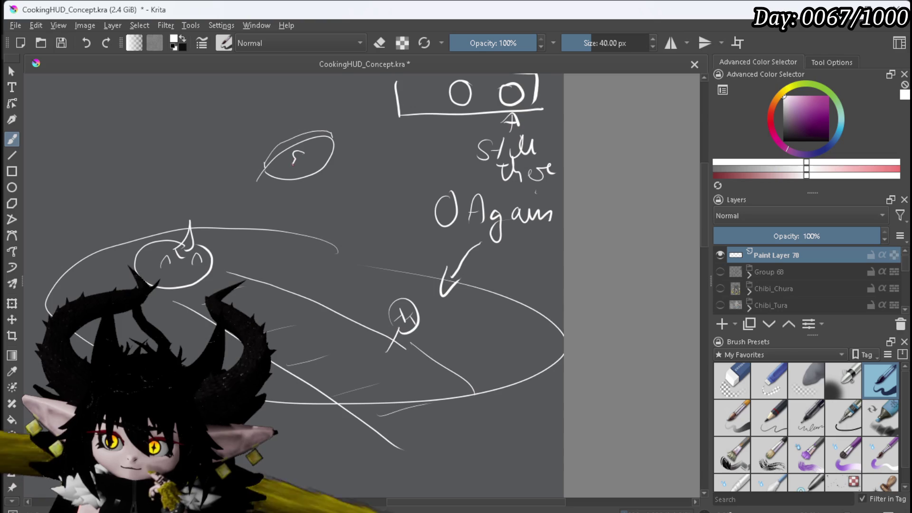
{"action": "mouse_move", "coordinate": [295, 164]}
{"action": "left_mouse_down"}
{"action": "mouse_move", "coordinate": [311, 156]}
{"action": "mouse_move", "coordinate": [297, 155]}
{"action": "left_mouse_up"}
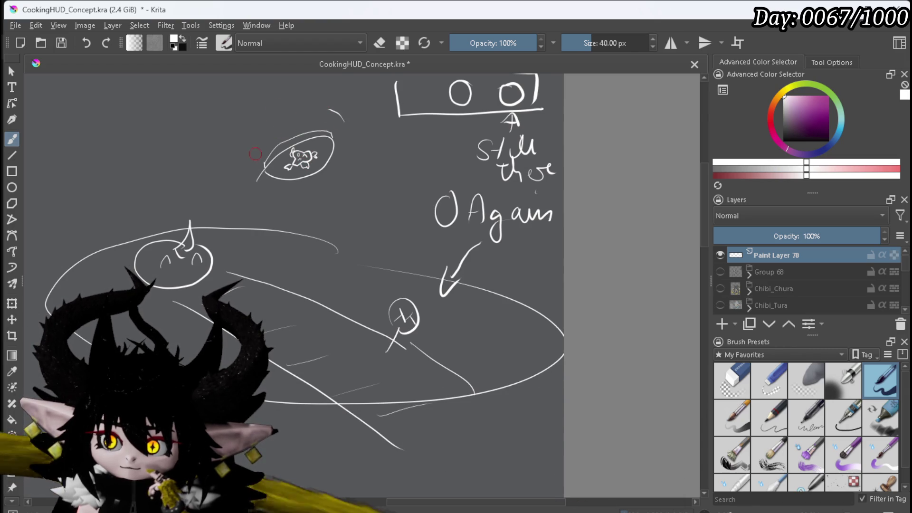
{"action": "left_click_drag", "start_coordinate": [243, 134], "coordinate": [242, 142]}
{"action": "left_click_drag", "start_coordinate": [280, 198], "coordinate": [308, 195]}
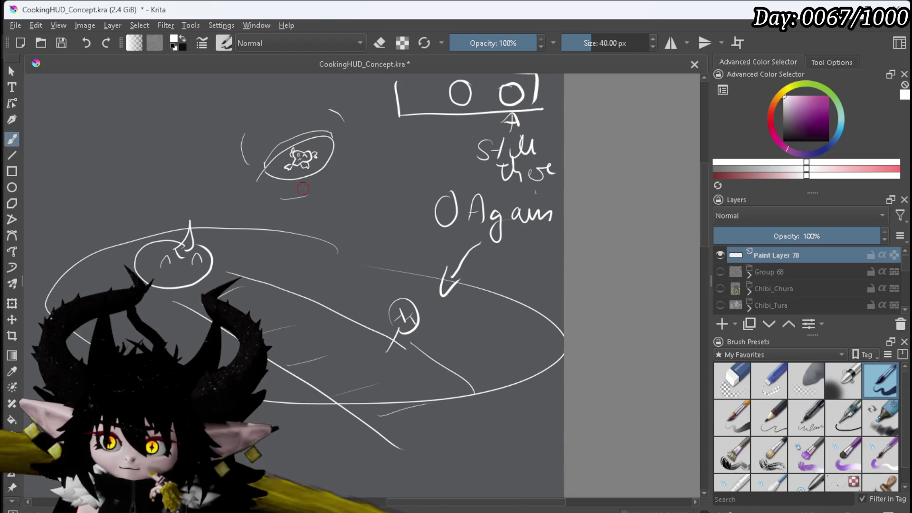
{"action": "left_click_drag", "start_coordinate": [311, 124], "coordinate": [329, 131]}
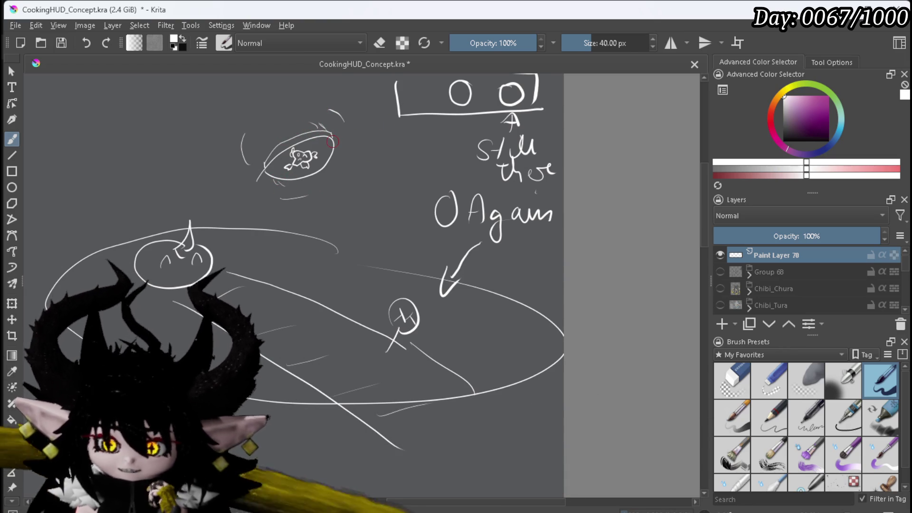
Step: Draw a skull icon in the top-right box's third circle and write 'HP' above 'Again'
{"action": "left_click_drag", "start_coordinate": [332, 142], "coordinate": [310, 187]}
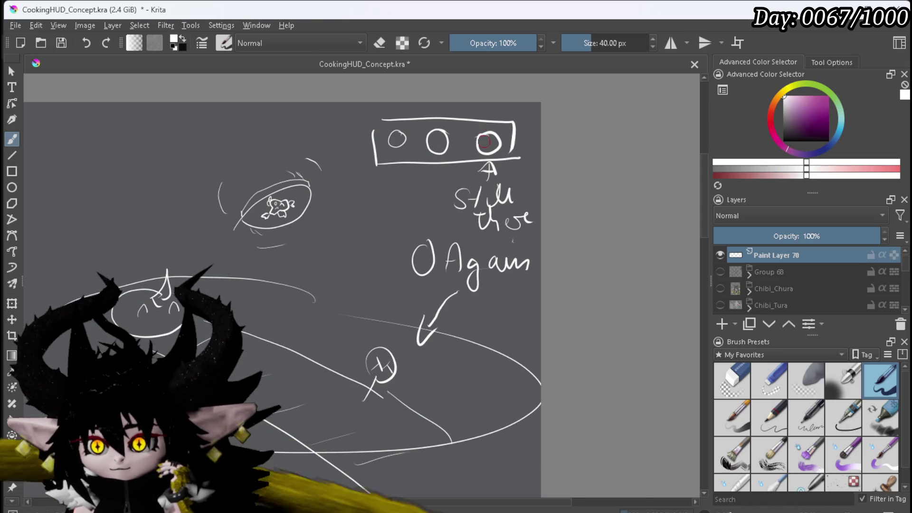
{"action": "left_click_drag", "start_coordinate": [487, 137], "coordinate": [482, 149]}
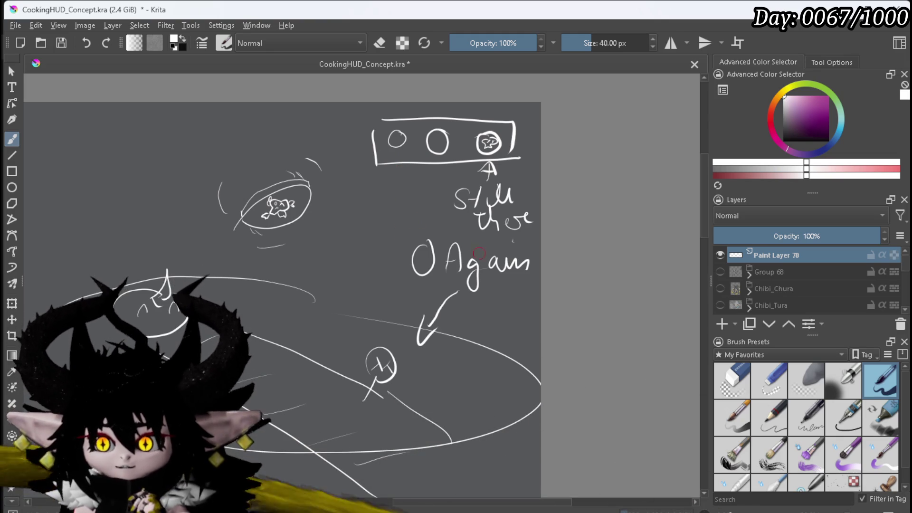
{"action": "left_click_drag", "start_coordinate": [439, 230], "coordinate": [447, 229]}
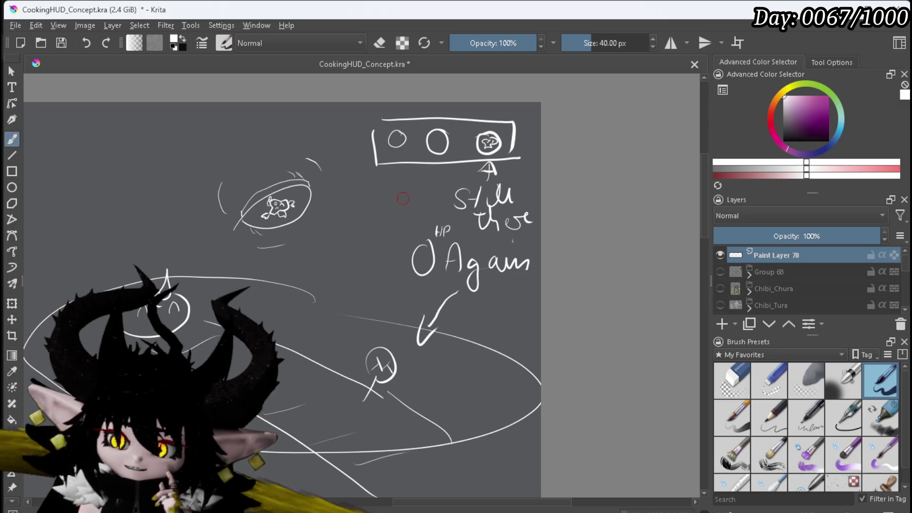
{"action": "scroll", "coordinate": [427, 180], "scroll_direction": "down", "scroll_amount": 4}
Step: Hand-letter 'No Option' inside a small rectangle next to the HP 'Again' label
{"action": "scroll", "coordinate": [454, 213], "scroll_direction": "down", "scroll_amount": 2}
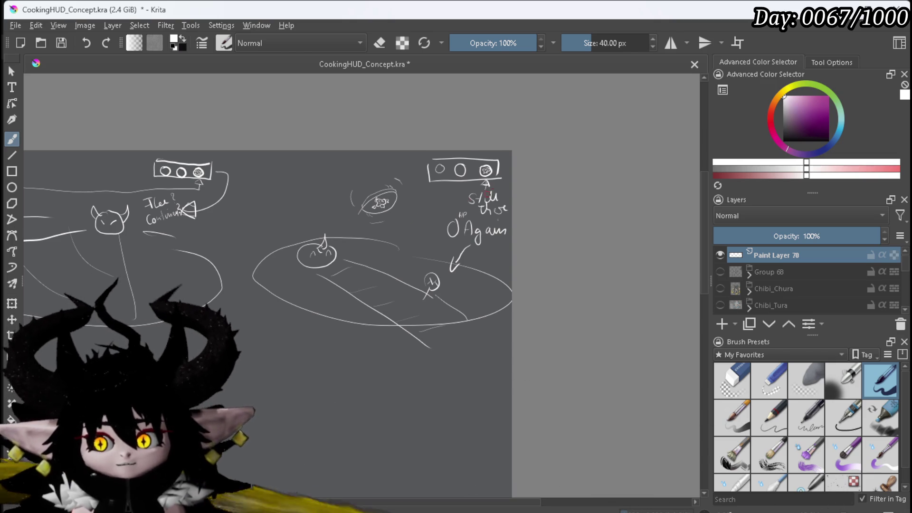
{"action": "scroll", "coordinate": [260, 219], "scroll_direction": "up", "scroll_amount": 1}
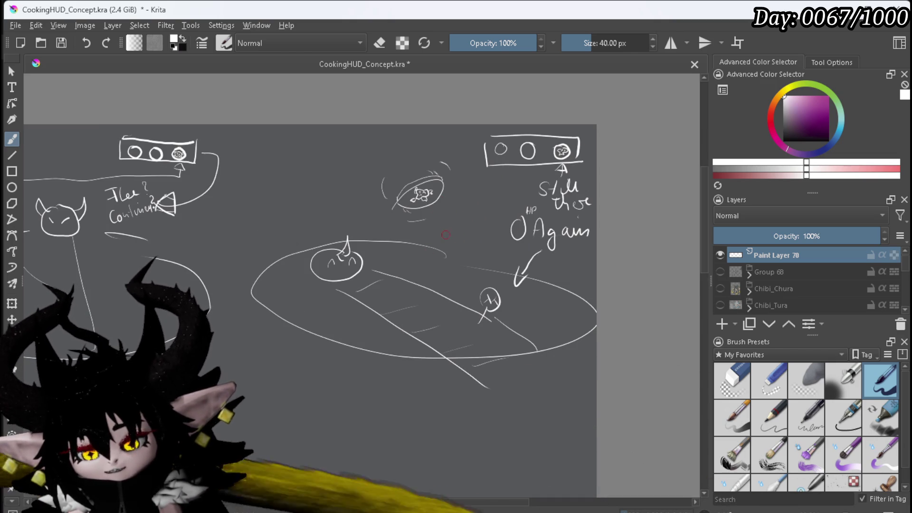
{"action": "left_click_drag", "start_coordinate": [428, 224], "coordinate": [429, 244]}
{"action": "mouse_move", "coordinate": [487, 216]}
{"action": "left_mouse_down"}
{"action": "mouse_move", "coordinate": [487, 245]}
{"action": "mouse_move", "coordinate": [448, 233]}
{"action": "left_mouse_up"}
{"action": "left_click_drag", "start_coordinate": [433, 253], "coordinate": [470, 252]}
{"action": "left_click_drag", "start_coordinate": [475, 244], "coordinate": [499, 247]}
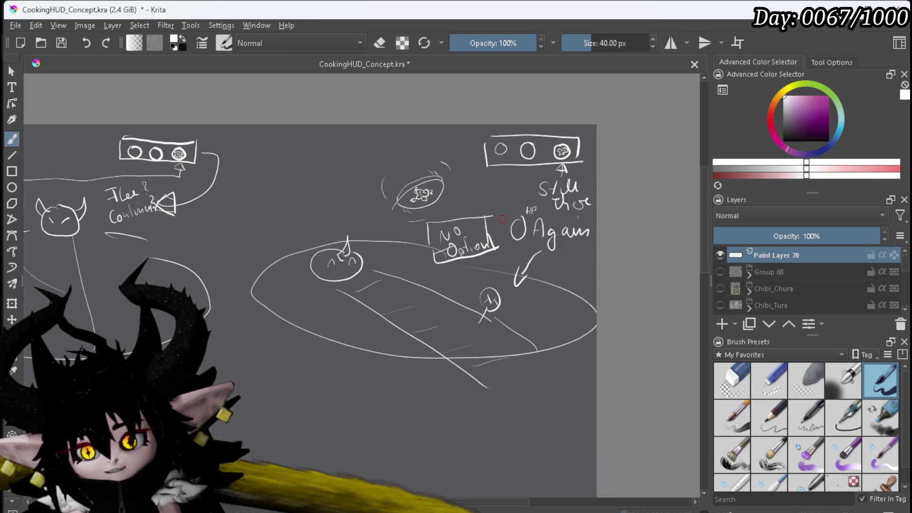
{"action": "scroll", "coordinate": [498, 232], "scroll_direction": "down", "scroll_amount": 1}
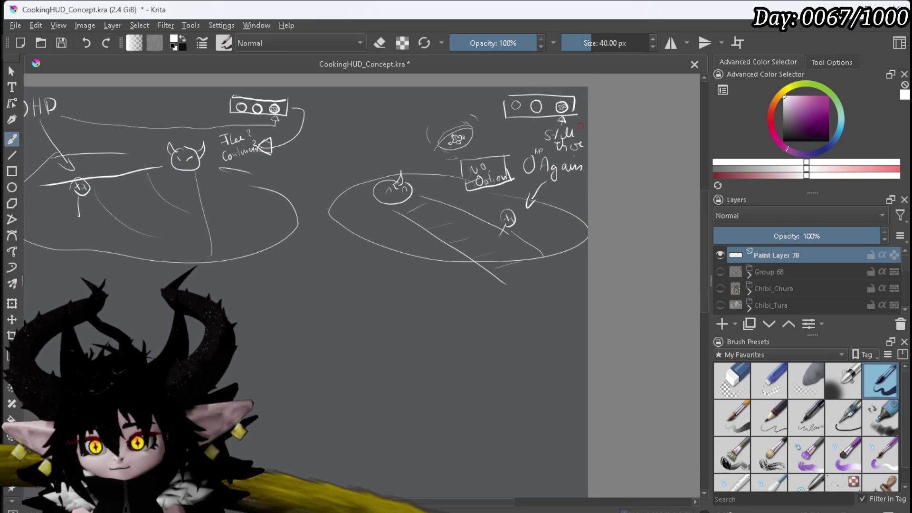
Step: Add a stroke by 'Still', an arrow down from 'Again', and finish the 'only' note
{"action": "left_click_drag", "start_coordinate": [579, 121], "coordinate": [577, 137]}
{"action": "mouse_move", "coordinate": [580, 175]}
{"action": "left_mouse_down"}
{"action": "mouse_move", "coordinate": [565, 291]}
{"action": "mouse_move", "coordinate": [516, 317]}
{"action": "left_mouse_up"}
{"action": "mouse_move", "coordinate": [411, 329]}
{"action": "left_mouse_down"}
{"action": "mouse_move", "coordinate": [430, 340]}
{"action": "mouse_move", "coordinate": [445, 324]}
{"action": "mouse_move", "coordinate": [463, 336]}
{"action": "left_mouse_up"}
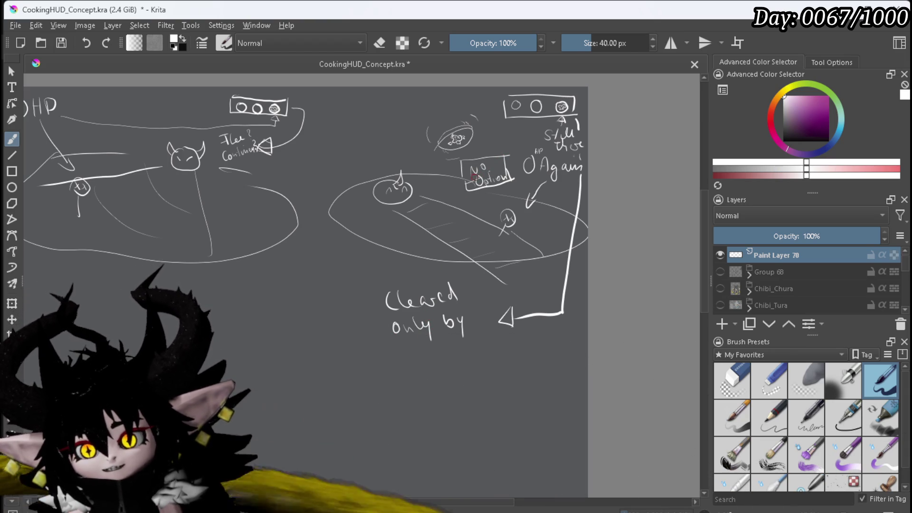
Step: Erase stray strokes, return to the pen brush, frame the whole sketch, and save it
{"action": "key", "text": "e"}
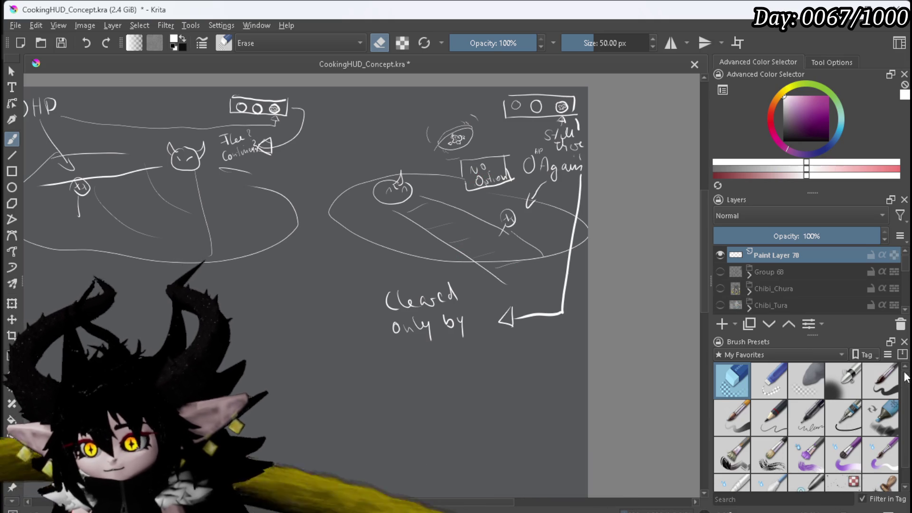
{"action": "left_click", "coordinate": [867, 375]}
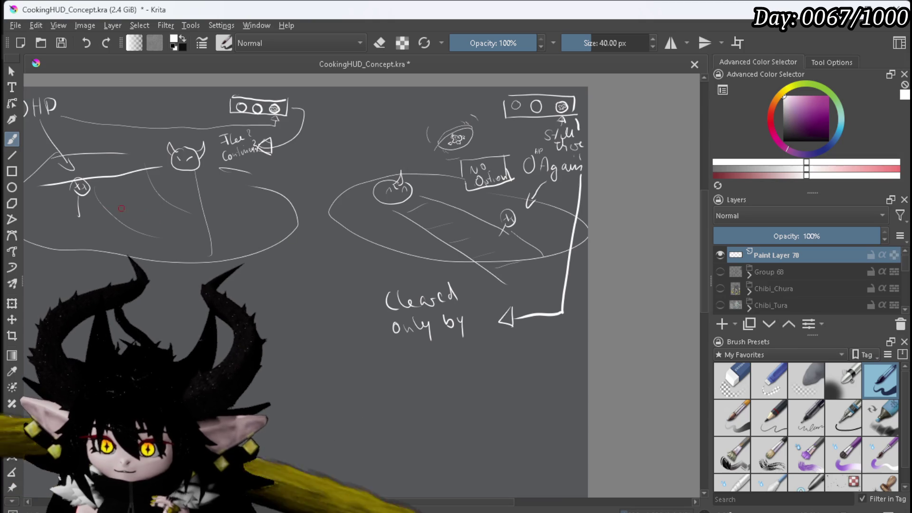
{"action": "scroll", "coordinate": [127, 210], "scroll_direction": "down", "scroll_amount": 2}
{"action": "scroll", "coordinate": [350, 213], "scroll_direction": "up", "scroll_amount": 2}
{"action": "mouse_move", "coordinate": [350, 213]}
{"action": "left_mouse_down"}
{"action": "mouse_move", "coordinate": [431, 231]}
{"action": "mouse_move", "coordinate": [449, 244]}
{"action": "left_mouse_up"}
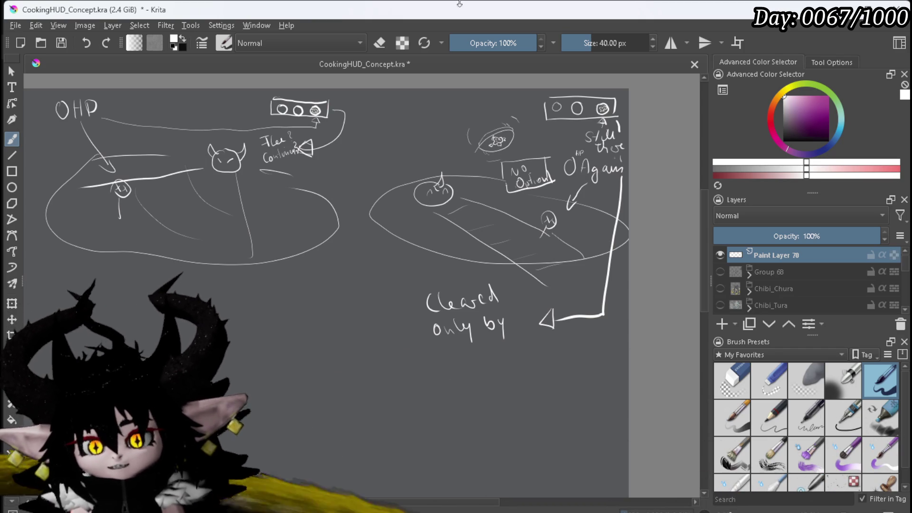
{"action": "left_click", "coordinate": [59, 44]}
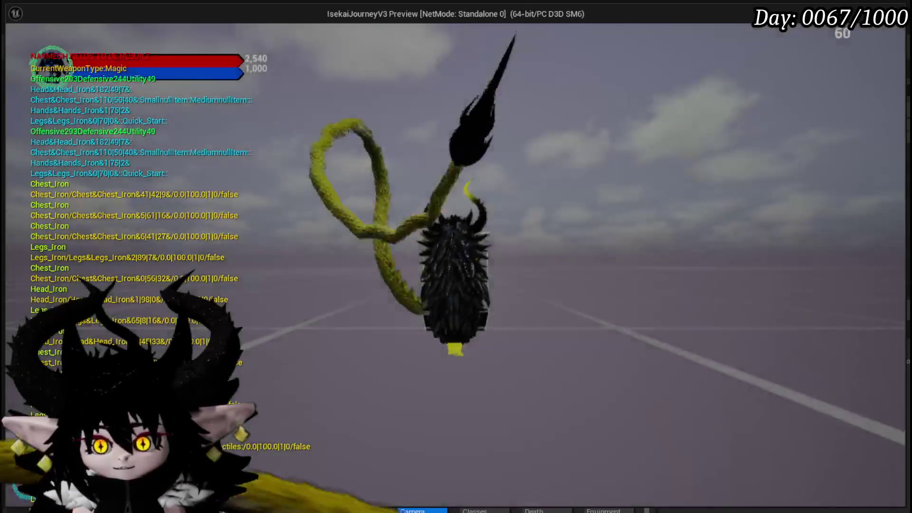
Step: Fly the character left, then forward toward the grey pillar
{"action": "key", "text": "a"}
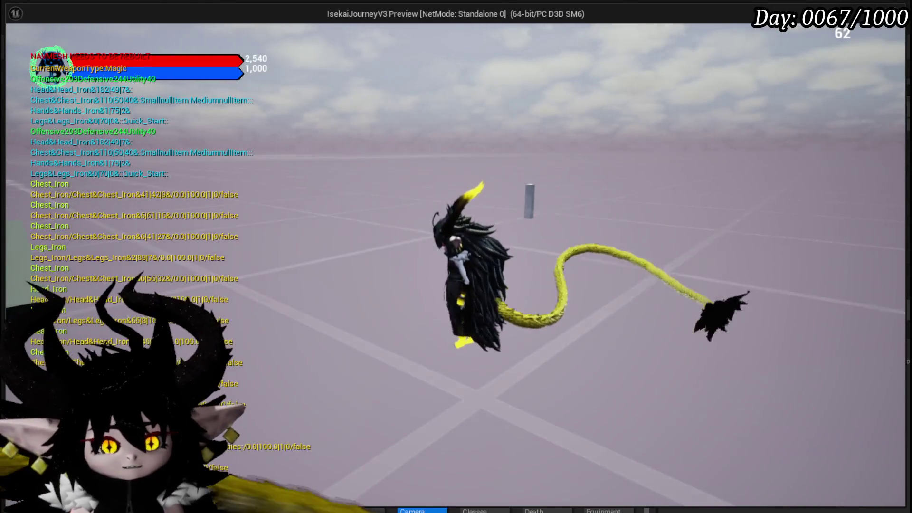
{"action": "key", "text": "w"}
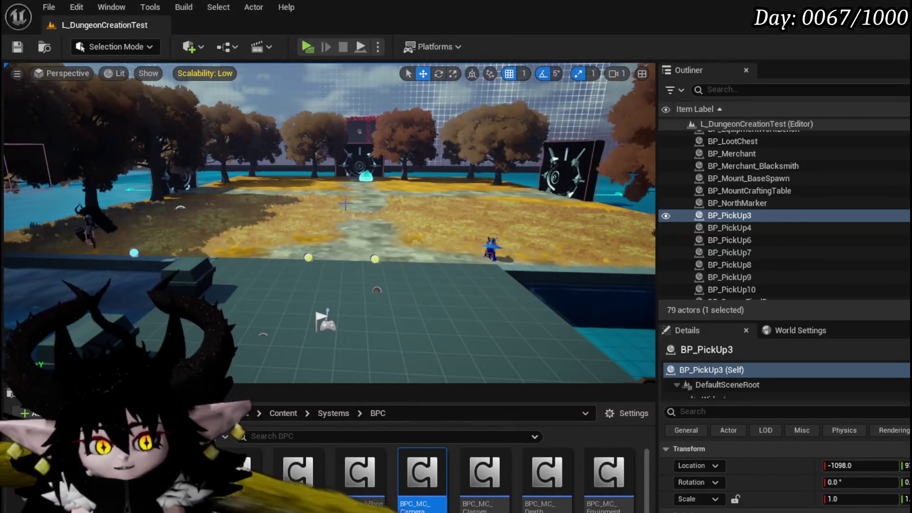
{"action": "left_click_drag", "start_coordinate": [169, 137], "coordinate": [209, 190]}
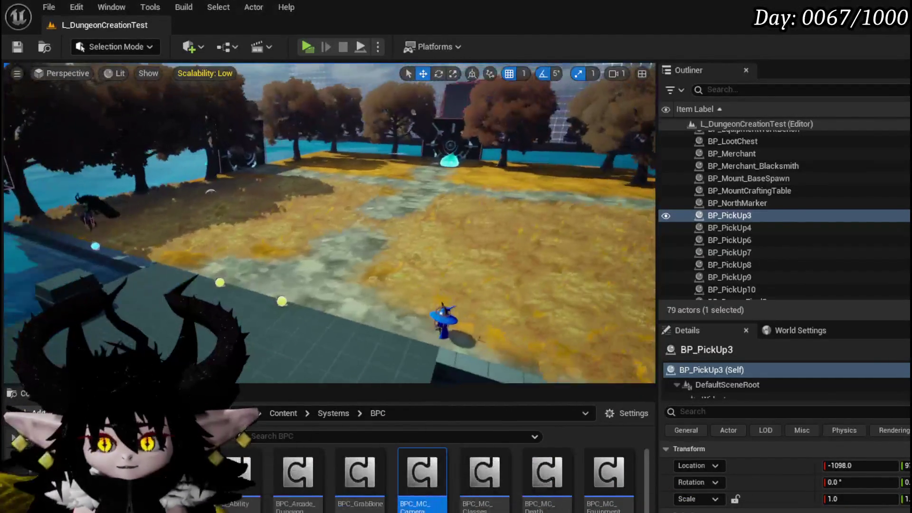
{"action": "left_click_drag", "start_coordinate": [170, 138], "coordinate": [169, 137]}
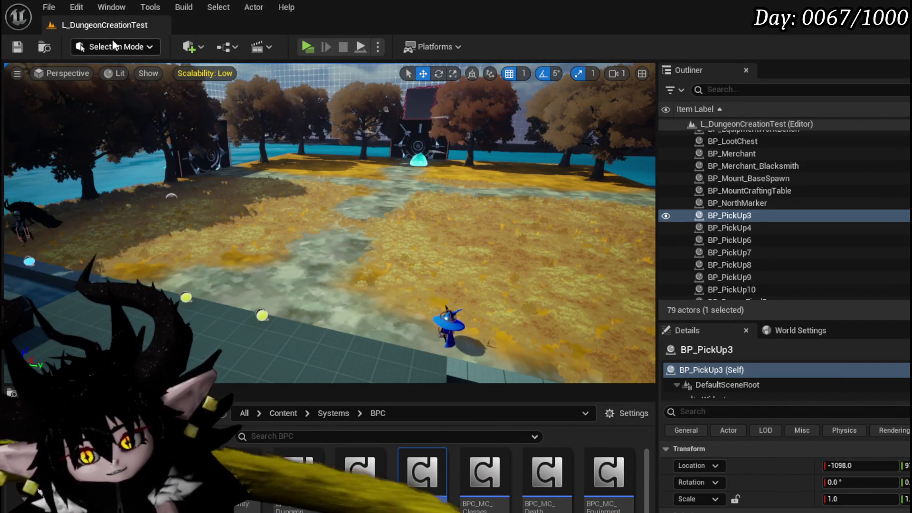
{"action": "key", "text": "f"}
{"action": "key", "text": "s"}
{"action": "key", "text": "w"}
{"action": "key", "text": "s"}
{"action": "key", "text": "w"}
{"action": "key", "text": "s"}
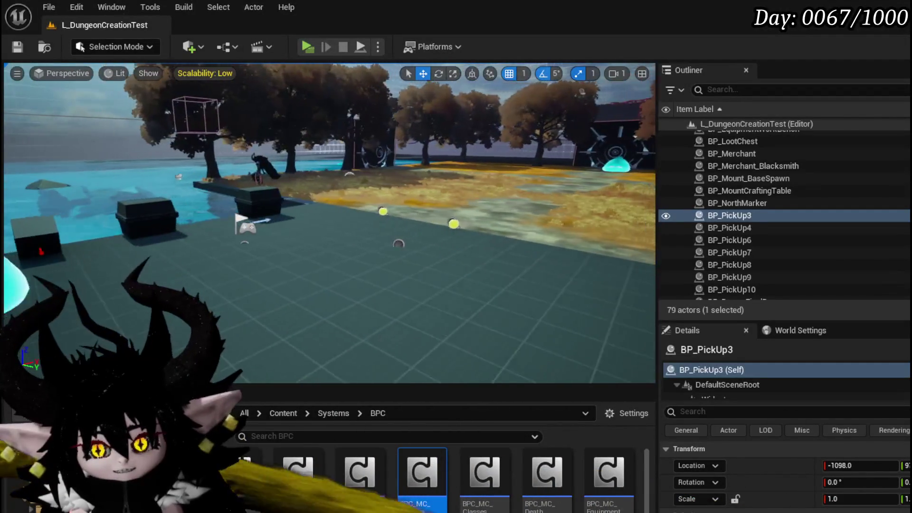
{"action": "key", "text": "d"}
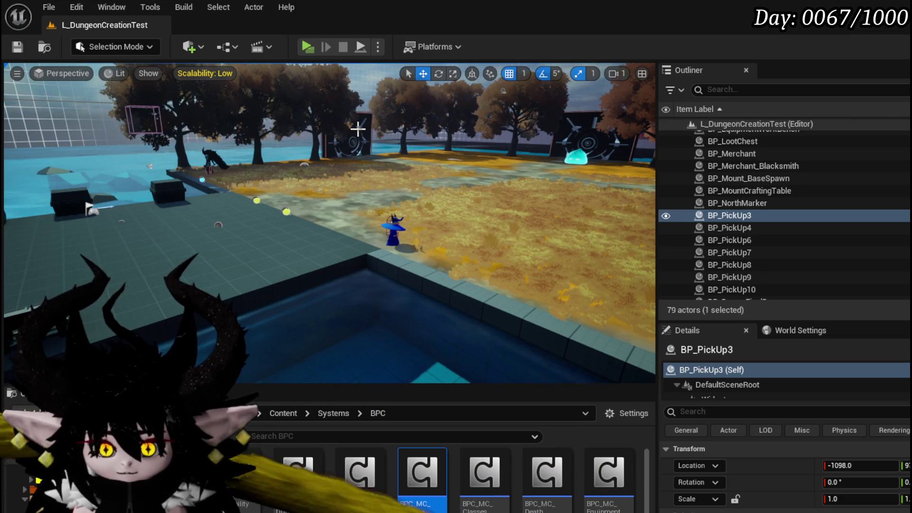
{"action": "mouse_move", "coordinate": [337, 170]}
{"action": "left_mouse_down"}
{"action": "mouse_move", "coordinate": [456, 171]}
{"action": "mouse_move", "coordinate": [475, 180]}
{"action": "mouse_move", "coordinate": [493, 171]}
{"action": "mouse_move", "coordinate": [404, 171]}
{"action": "mouse_move", "coordinate": [456, 171]}
{"action": "mouse_move", "coordinate": [342, 203]}
{"action": "mouse_move", "coordinate": [340, 167]}
{"action": "left_mouse_up"}
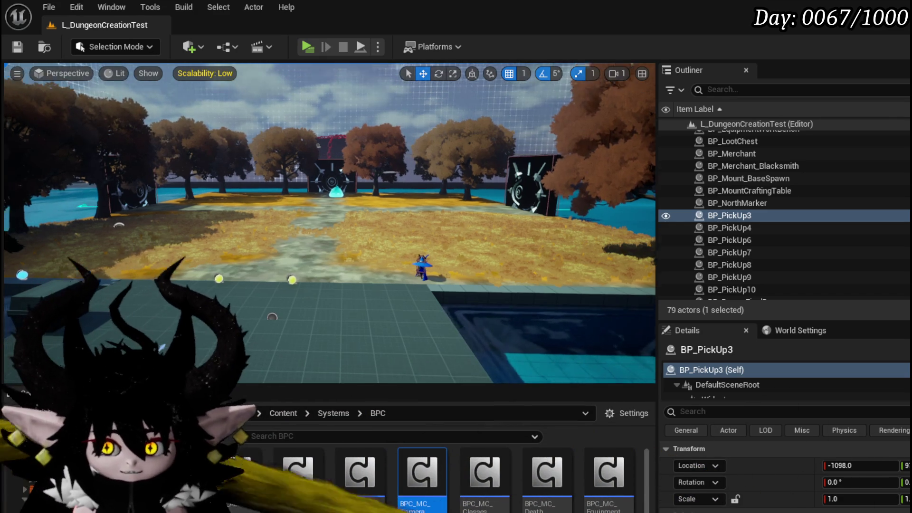
{"action": "key", "text": "w"}
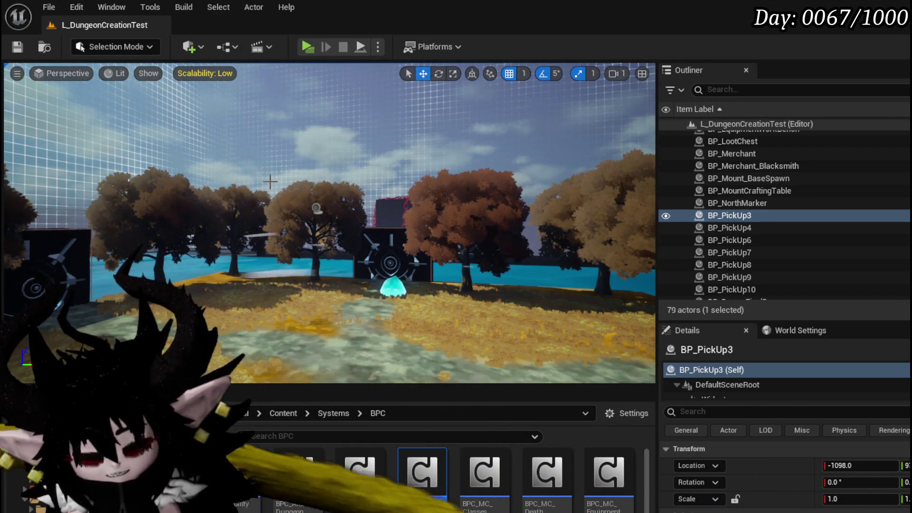
{"action": "left_click_drag", "start_coordinate": [215, 212], "coordinate": [216, 156]}
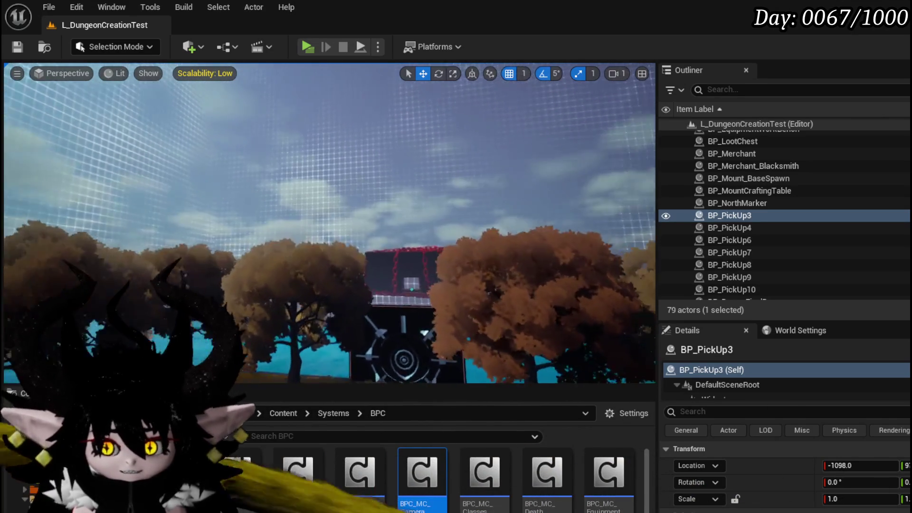
{"action": "key", "text": "s"}
{"action": "key", "text": "w"}
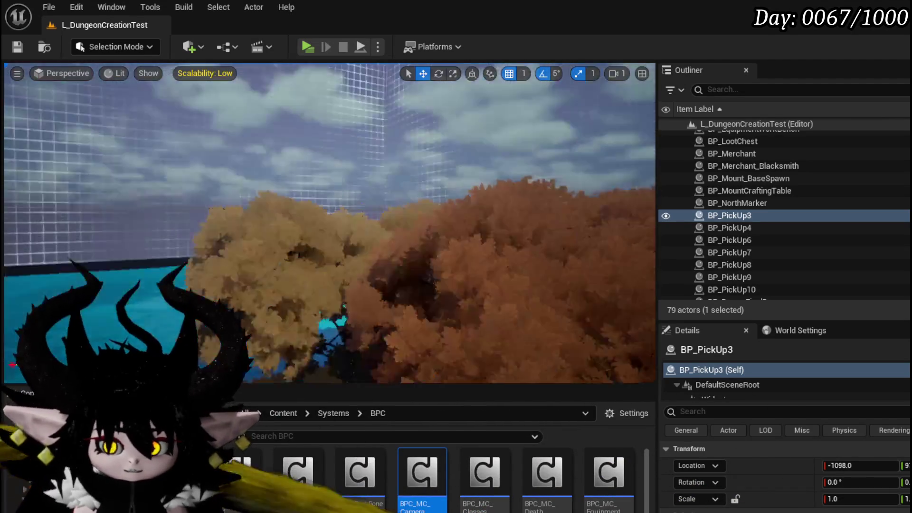
{"action": "key", "text": "w"}
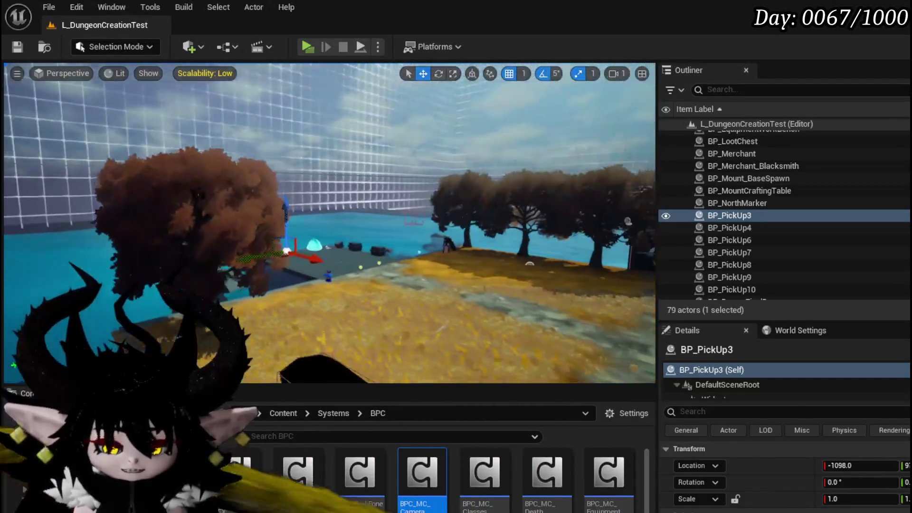
{"action": "key", "text": "s"}
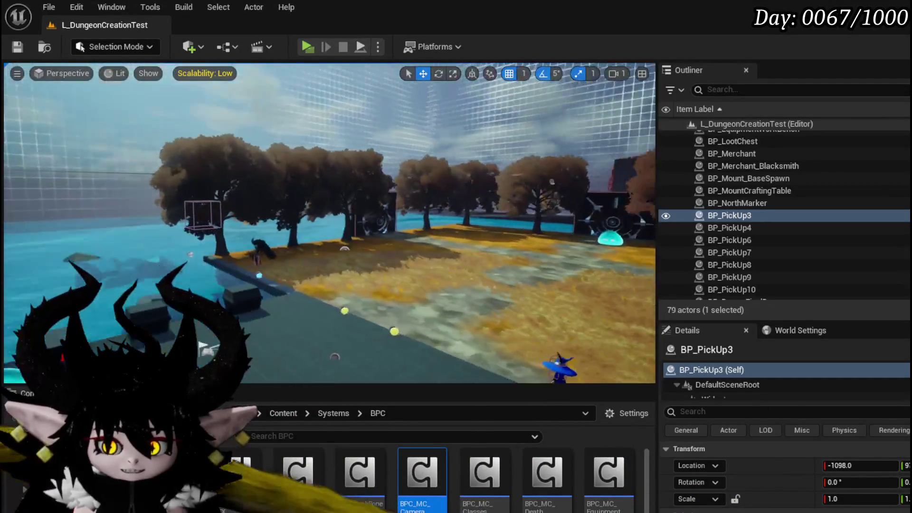
{"action": "key", "text": "w"}
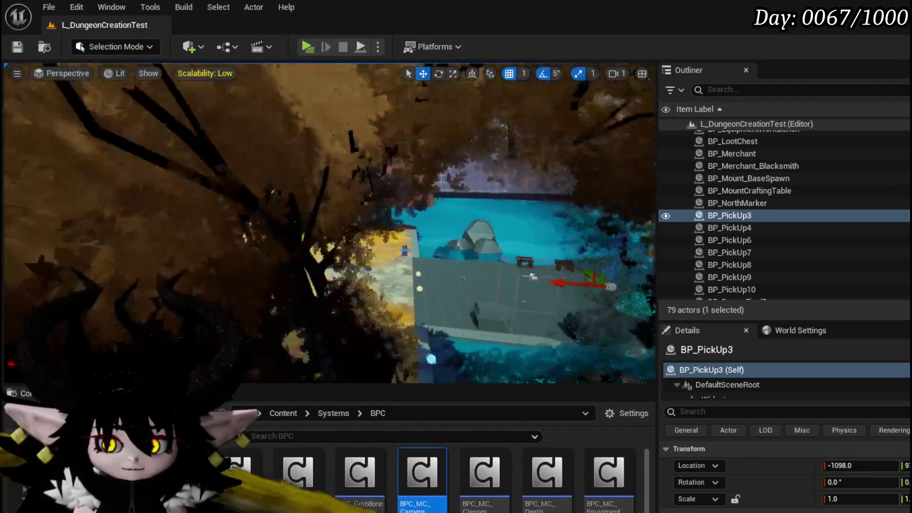
{"action": "key", "text": "s"}
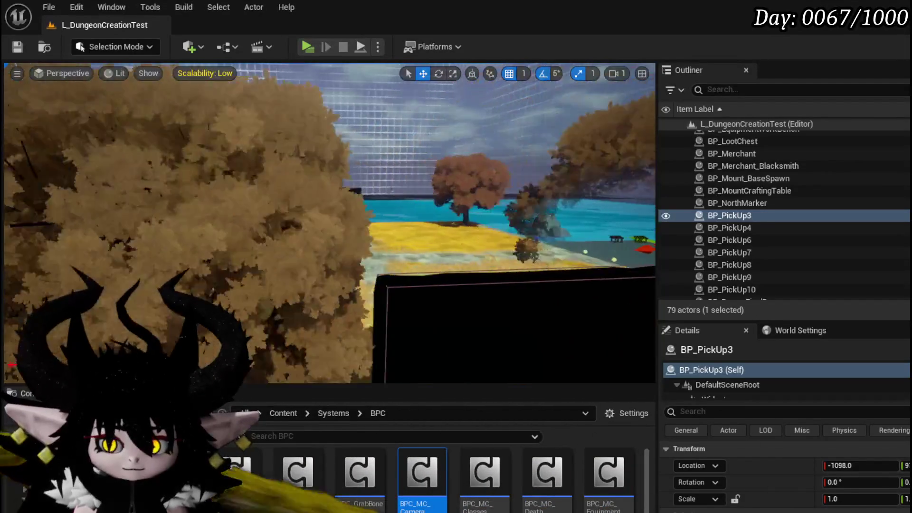
{"action": "key", "text": "w"}
{"action": "key", "text": "w"}
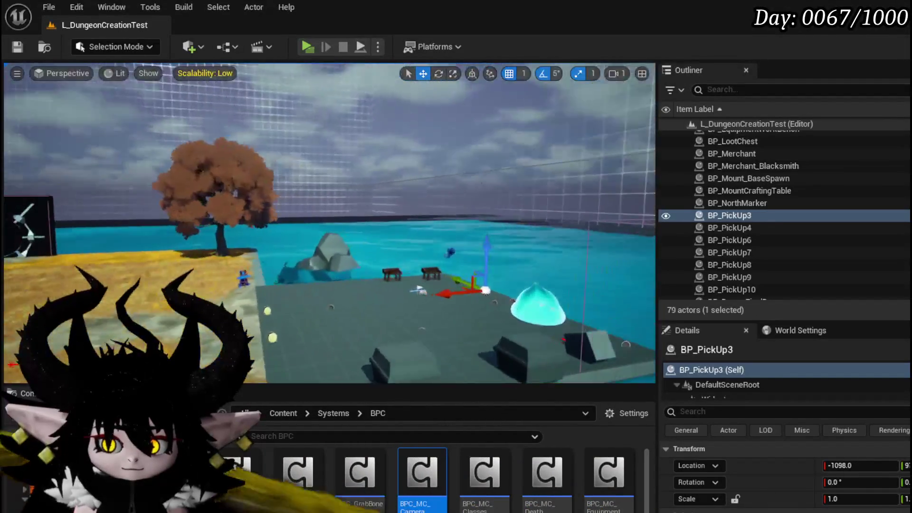
{"action": "key", "text": "s"}
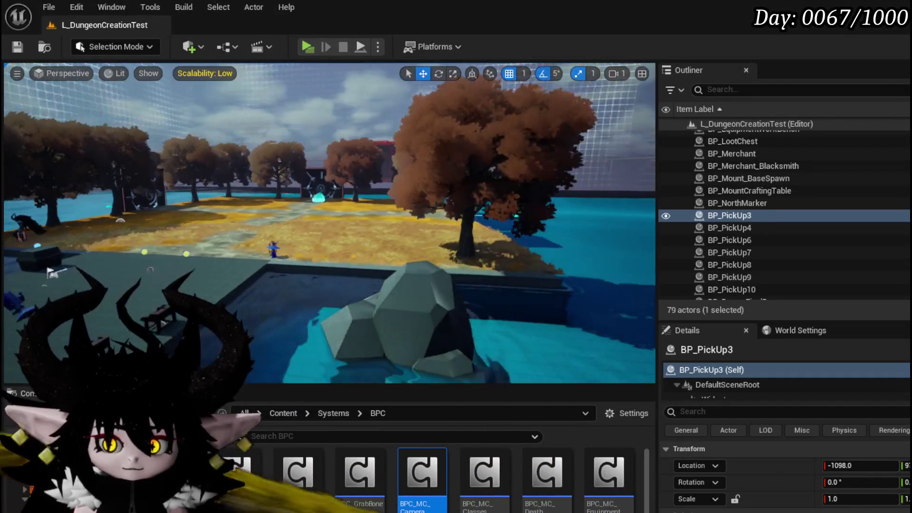
{"action": "key", "text": "a"}
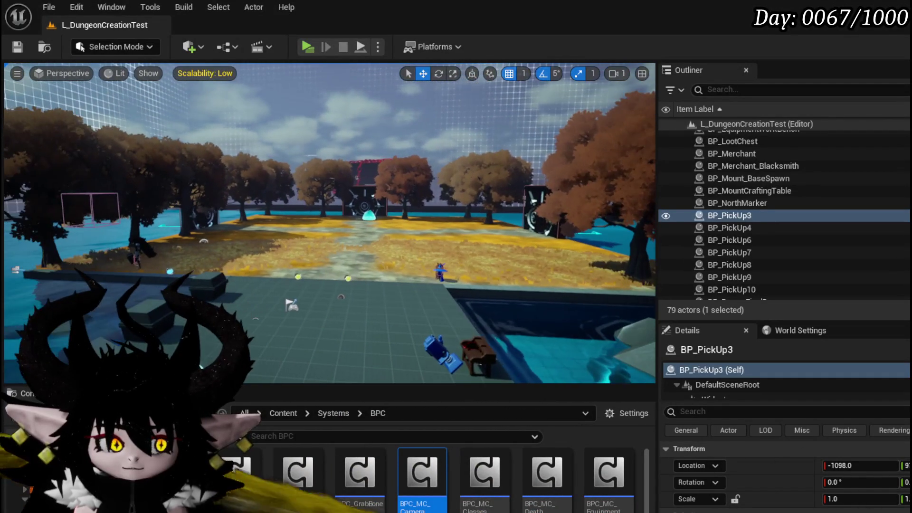
{"action": "key", "text": "d"}
{"action": "key", "text": "d"}
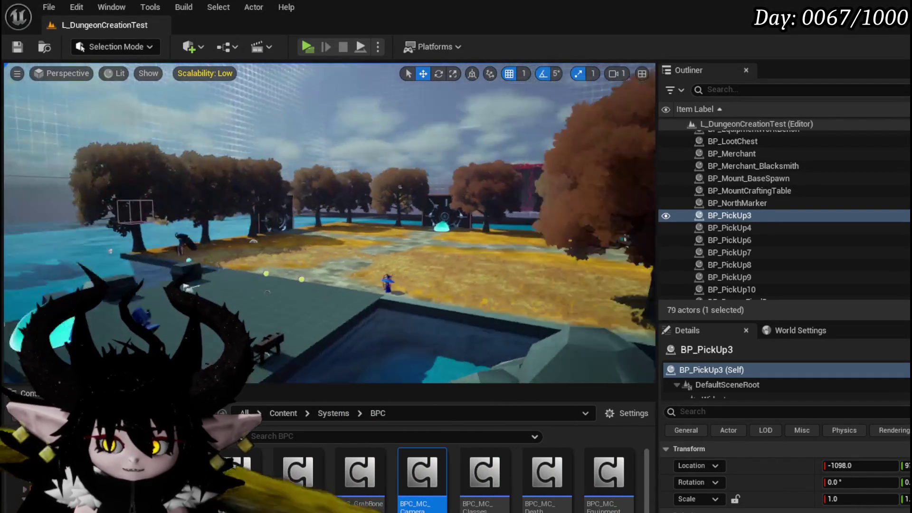
{"action": "key", "text": "w"}
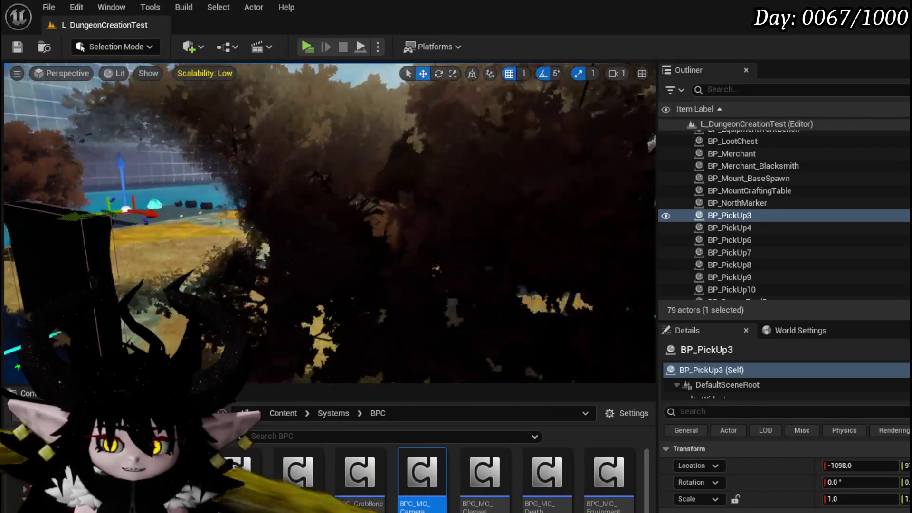
{"action": "key", "text": "s"}
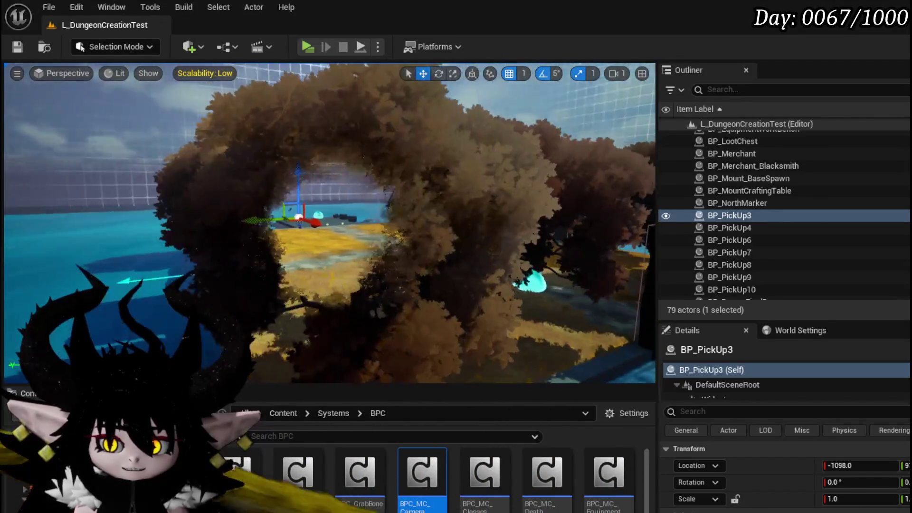
{"action": "key", "text": "w"}
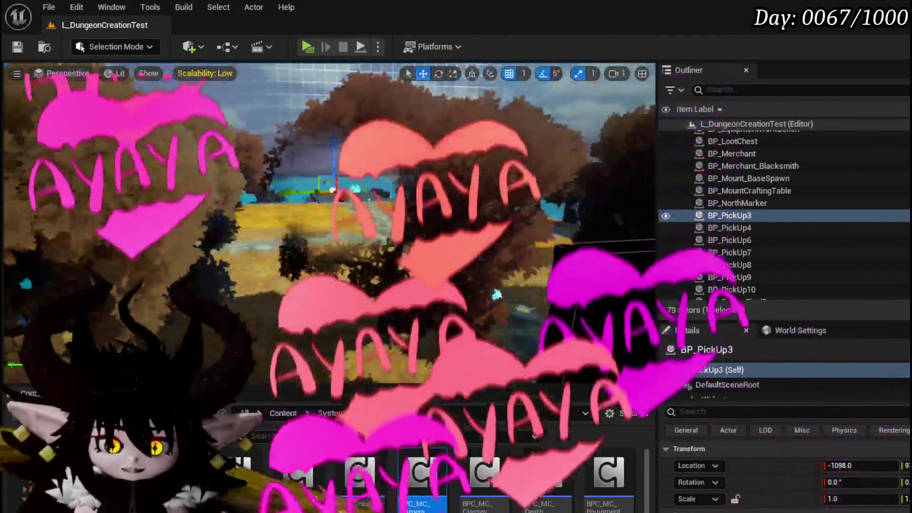
{"action": "key", "text": "d"}
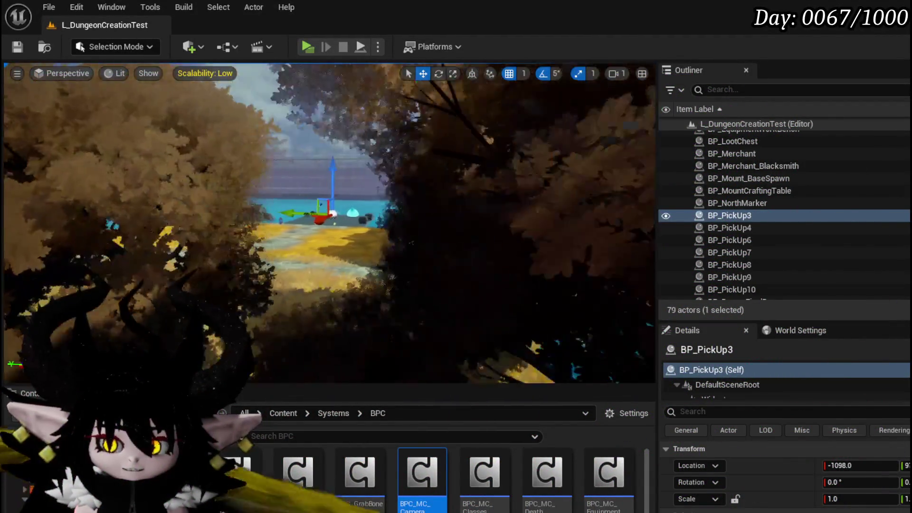
{"action": "key", "text": "s"}
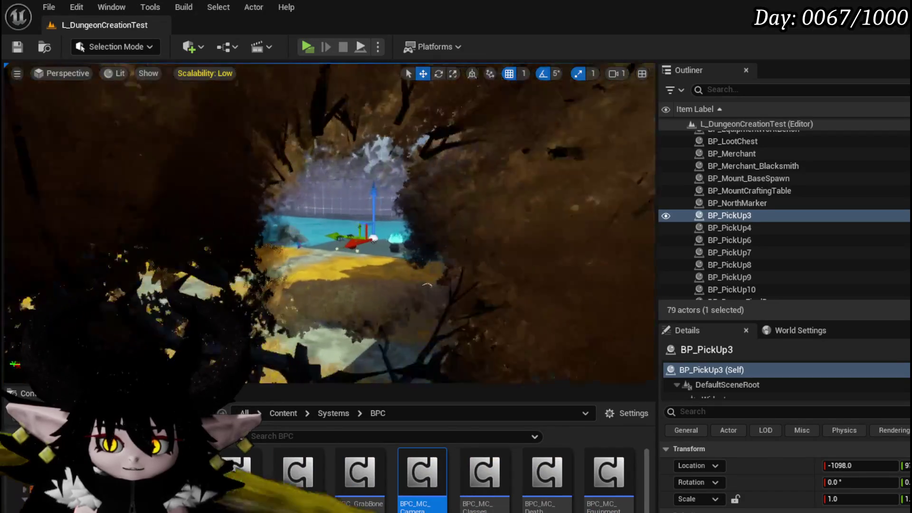
{"action": "key", "text": "w"}
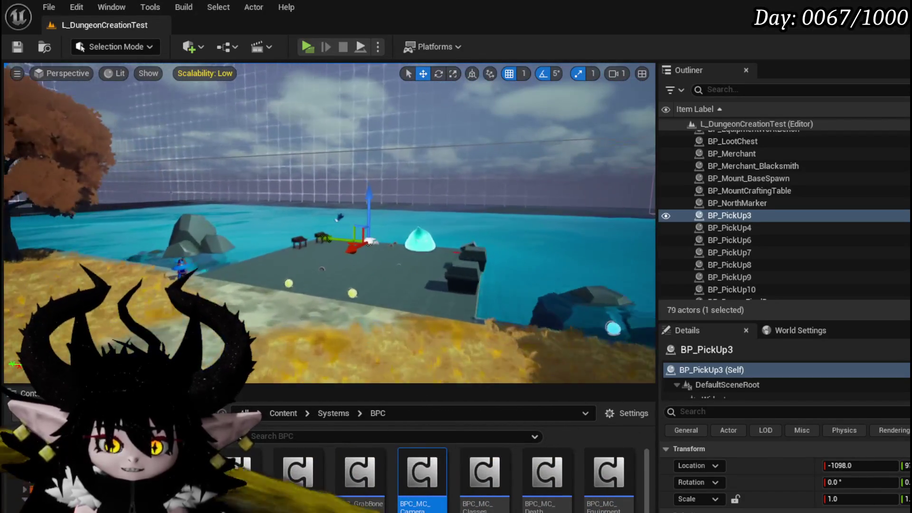
{"action": "left_click_drag", "start_coordinate": [304, 213], "coordinate": [381, 213]}
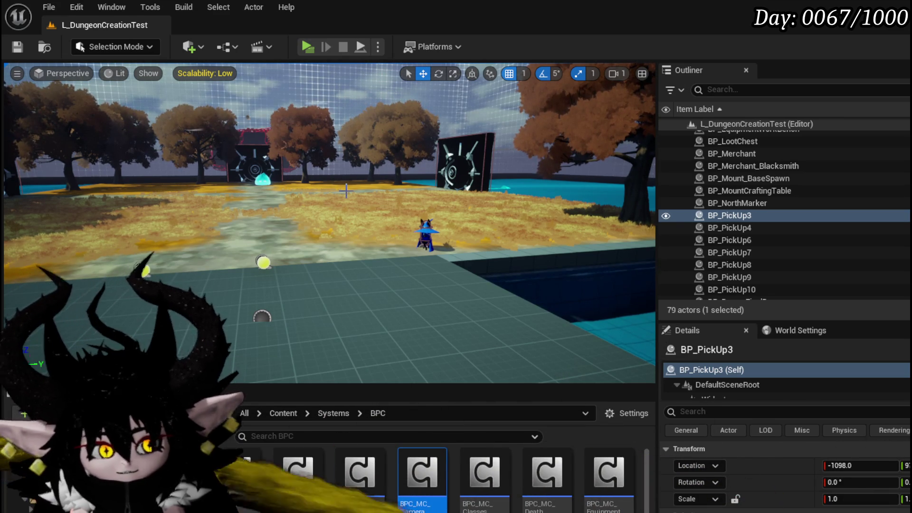
Step: Look left across the grassy area and save L_DungeonCreationTest
{"action": "mouse_move", "coordinate": [347, 190]}
{"action": "left_mouse_down"}
{"action": "mouse_move", "coordinate": [318, 191]}
{"action": "mouse_move", "coordinate": [335, 193]}
{"action": "left_mouse_up"}
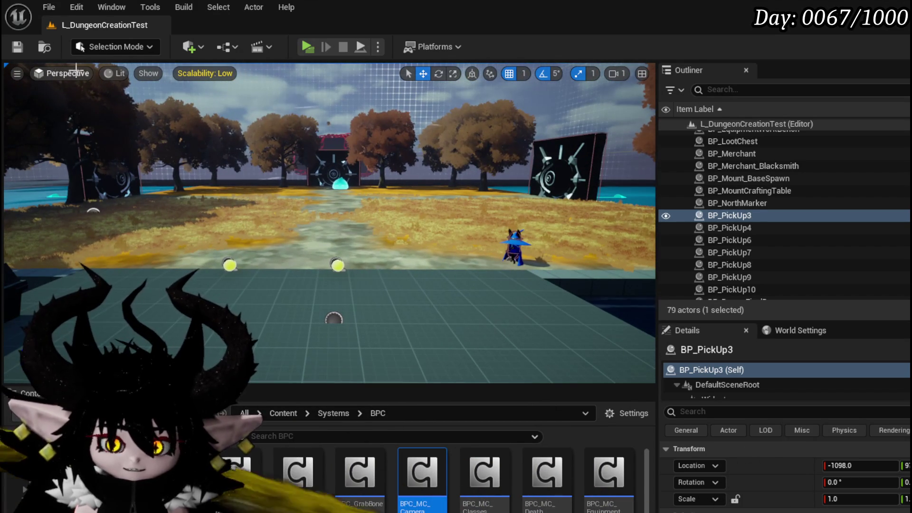
{"action": "left_click", "coordinate": [19, 47]}
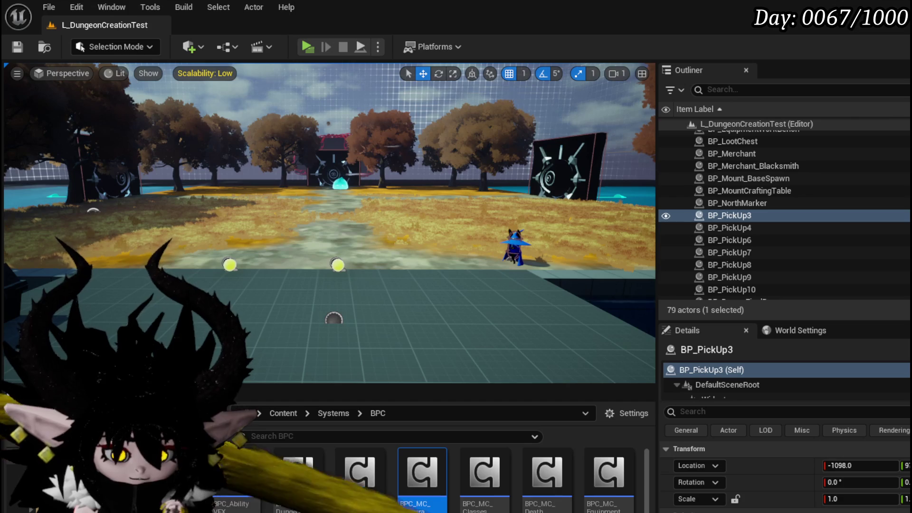
{"action": "key", "text": "alt+Tab"}
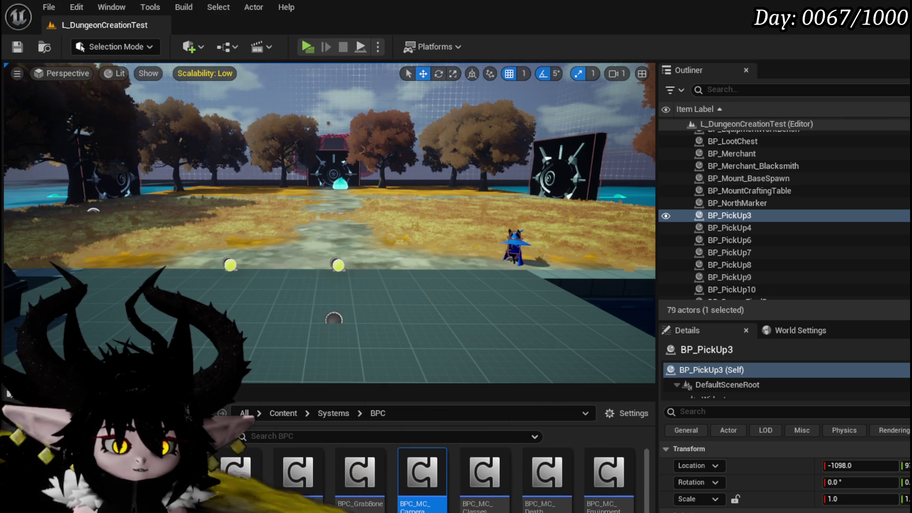
{"action": "mouse_move", "coordinate": [332, 228]}
{"action": "left_mouse_down"}
{"action": "mouse_move", "coordinate": [428, 223]}
{"action": "mouse_move", "coordinate": [409, 247]}
{"action": "mouse_move", "coordinate": [370, 228]}
{"action": "mouse_move", "coordinate": [352, 226]}
{"action": "mouse_move", "coordinate": [342, 237]}
{"action": "left_mouse_up"}
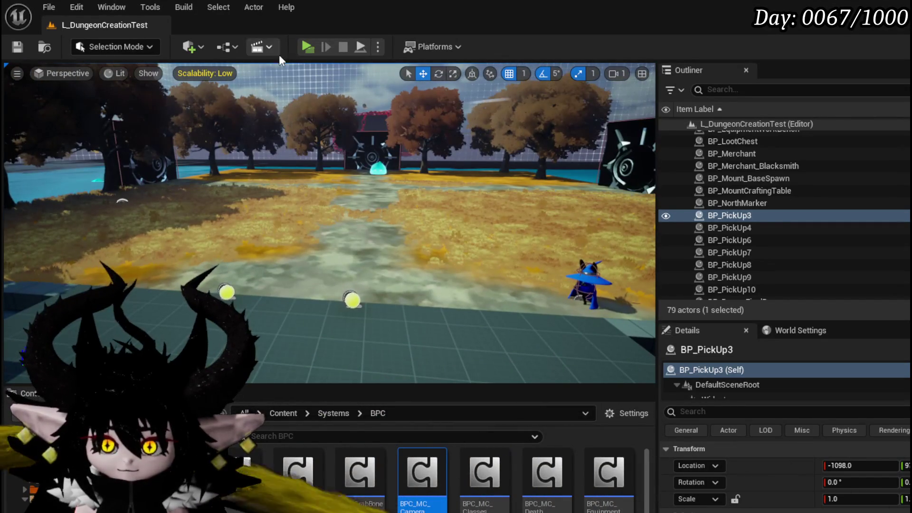
{"action": "left_click", "coordinate": [306, 47]}
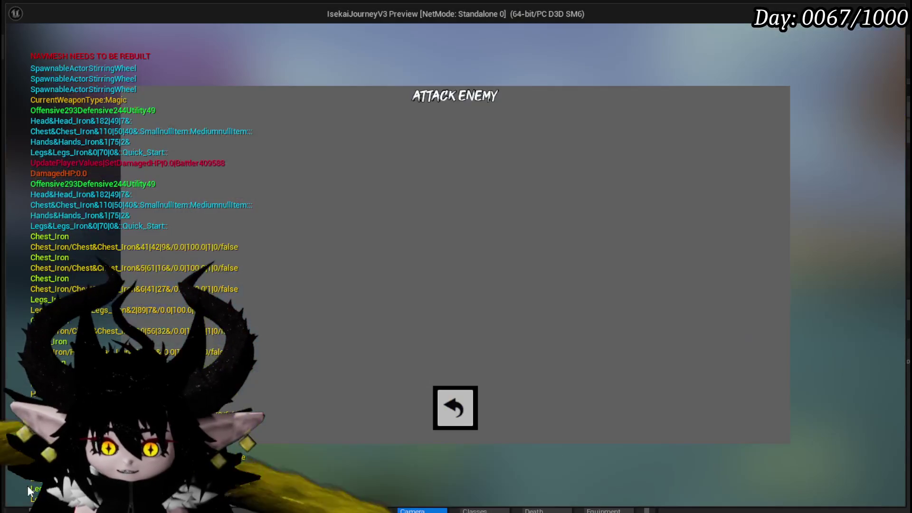
Step: Dismiss the Attack Enemy panel, run to the slime at the vault door, and close the combat tutorial
{"action": "left_click", "coordinate": [455, 407]}
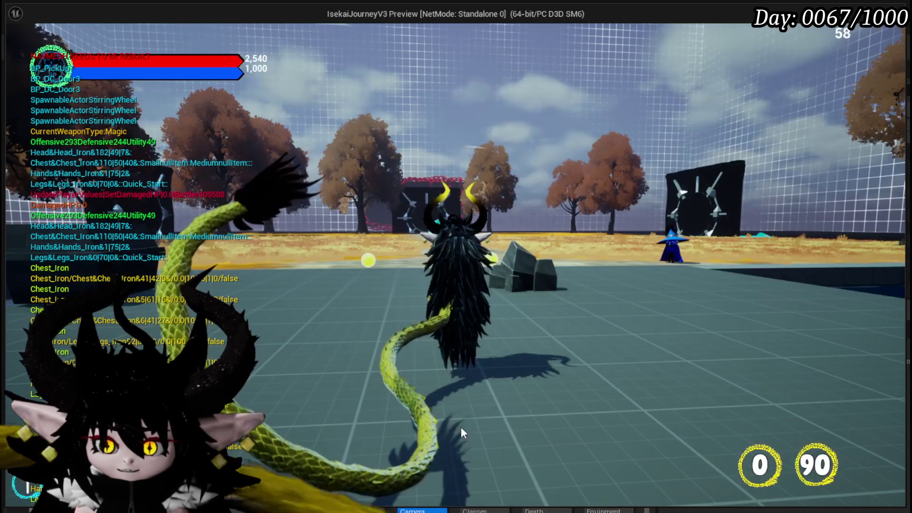
{"action": "key", "text": "w"}
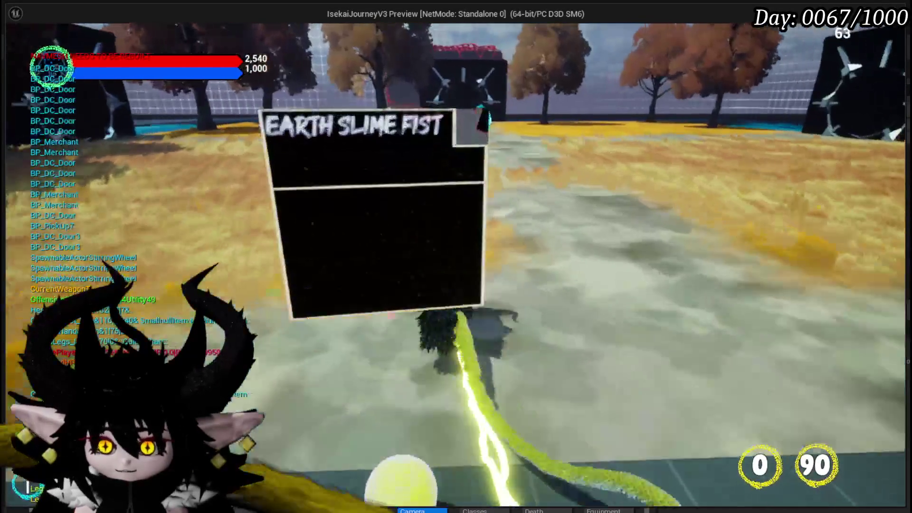
{"action": "key", "text": "w"}
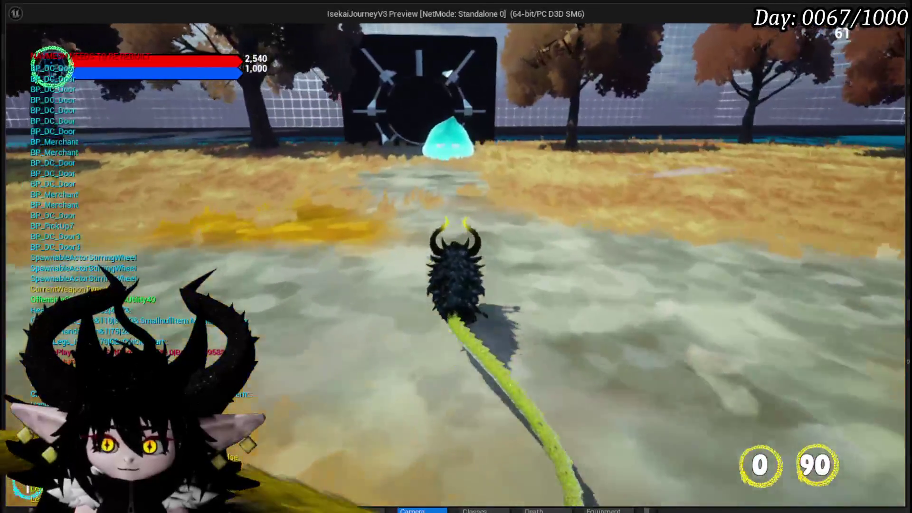
{"action": "key", "text": "w"}
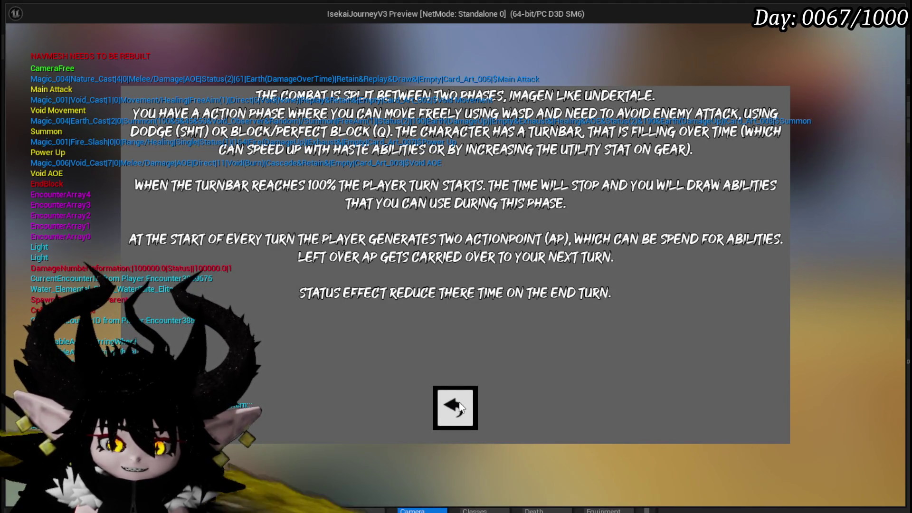
{"action": "left_click", "coordinate": [459, 407]}
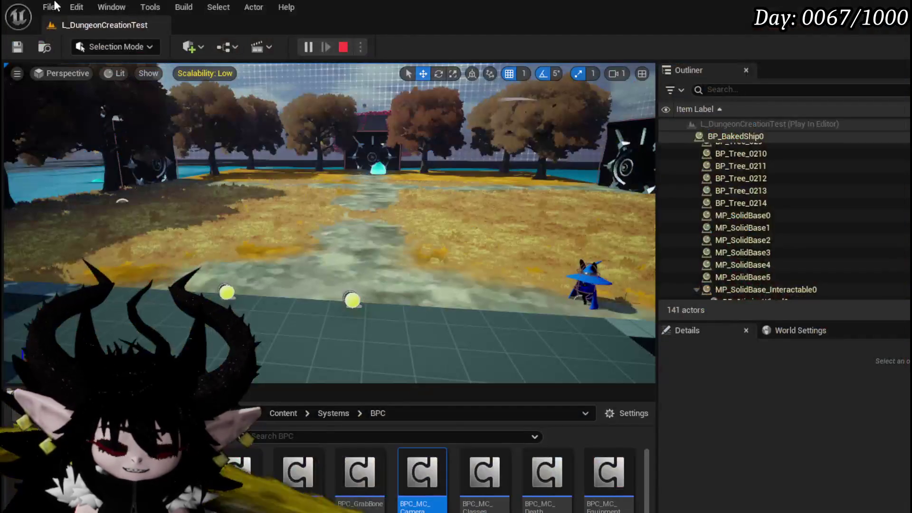
Step: Stop the playtest, fly the editor view back to the trees and vault door, and save the level with Ctrl+S
{"action": "key", "text": "Escape"}
{"action": "left_click", "coordinate": [19, 48]}
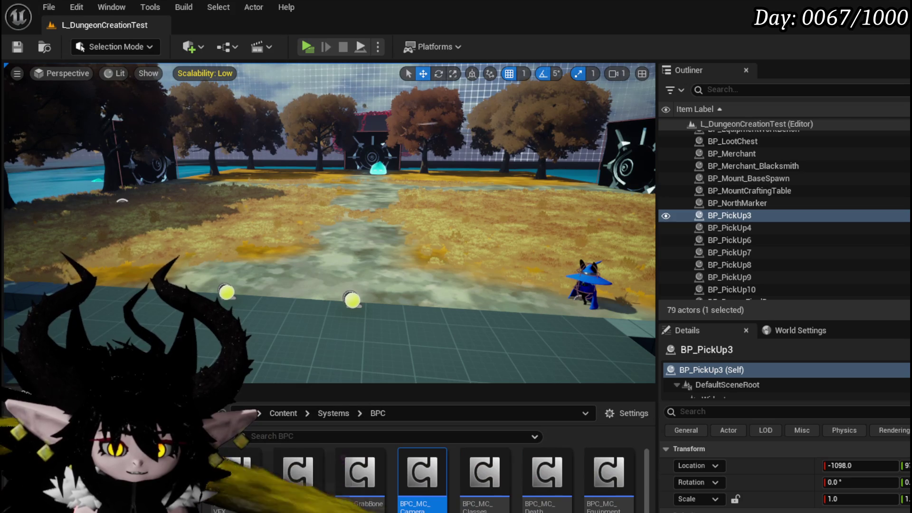
{"action": "key", "text": "s"}
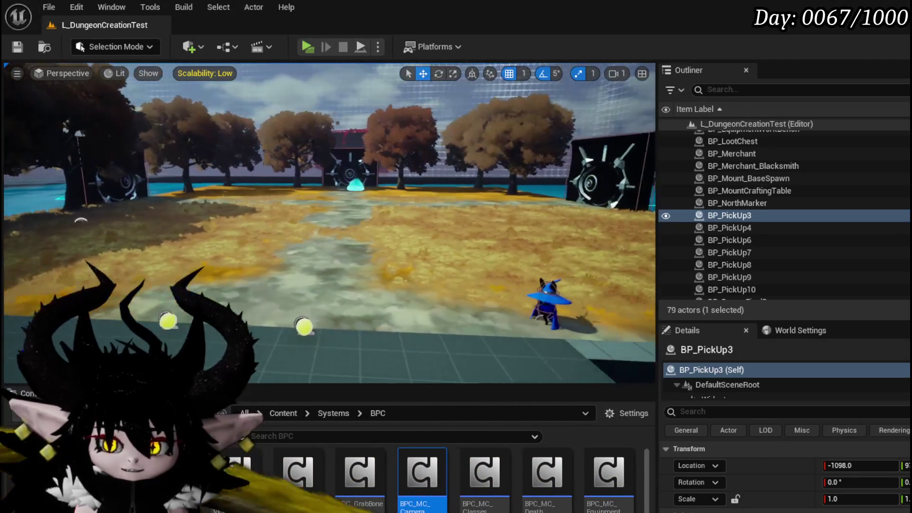
{"action": "key", "text": "d"}
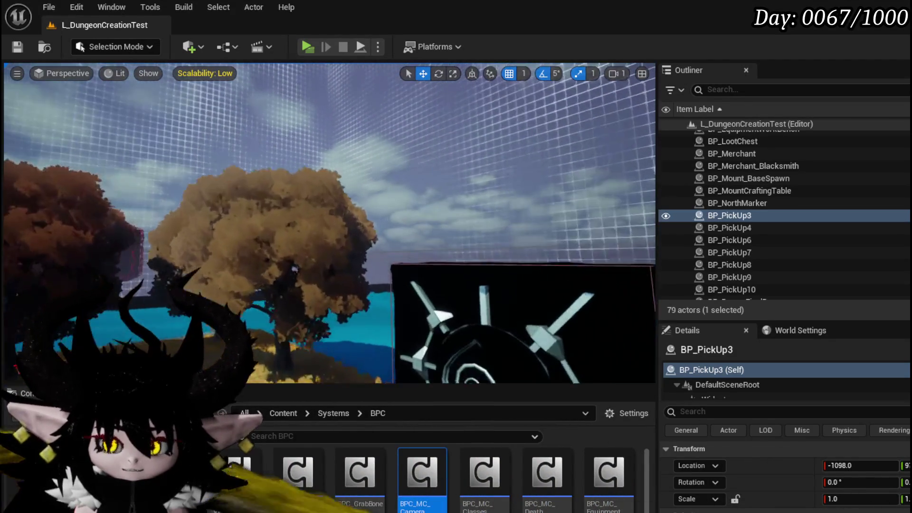
{"action": "key", "text": "a"}
{"action": "key", "text": "w"}
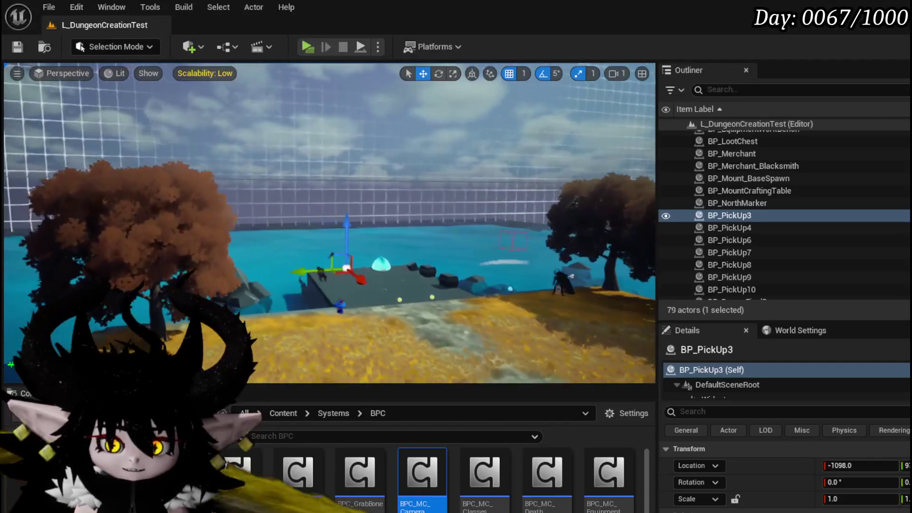
{"action": "key", "text": "s"}
{"action": "key", "text": "ctrl+s"}
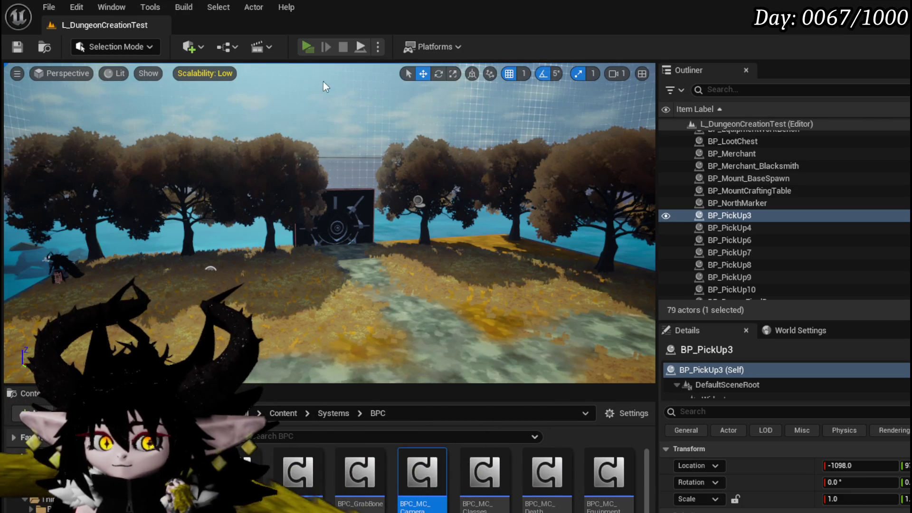
Step: In the game menu's to-do list, remove the Camera Collision entry and return to gameplay
{"action": "key", "text": "Escape"}
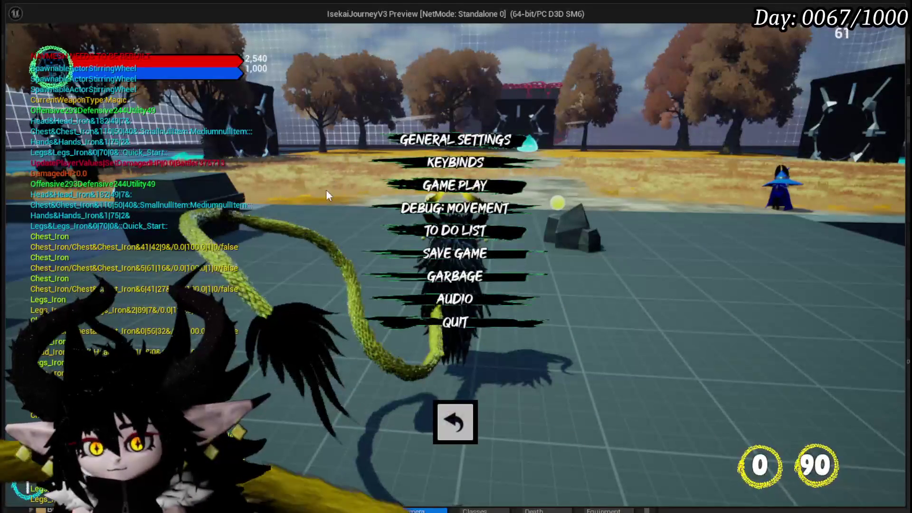
{"action": "left_click", "coordinate": [408, 235]}
{"action": "scroll", "coordinate": [710, 324], "scroll_direction": "down", "scroll_amount": 2}
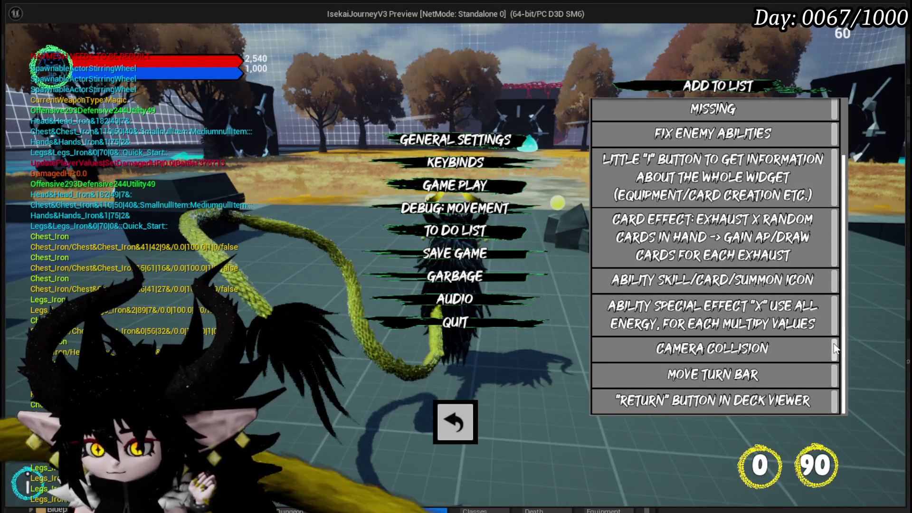
{"action": "left_click", "coordinate": [835, 349]}
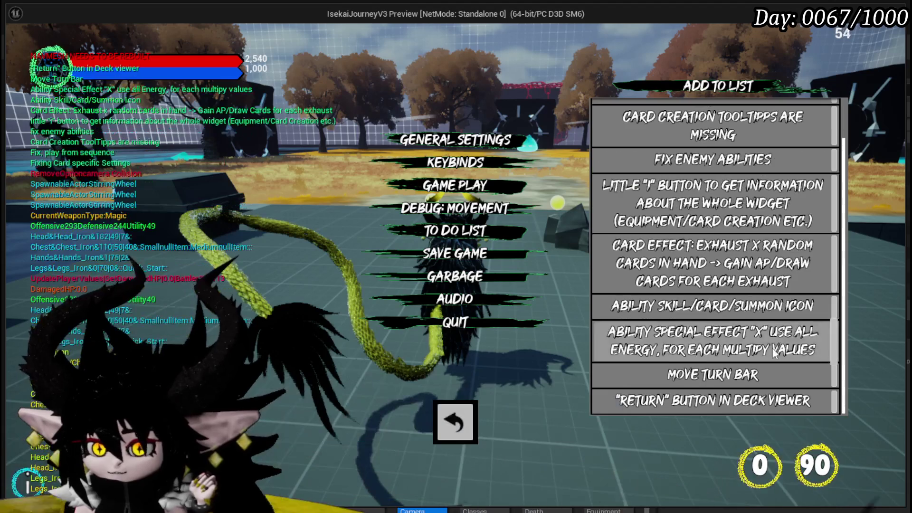
{"action": "left_click", "coordinate": [466, 414]}
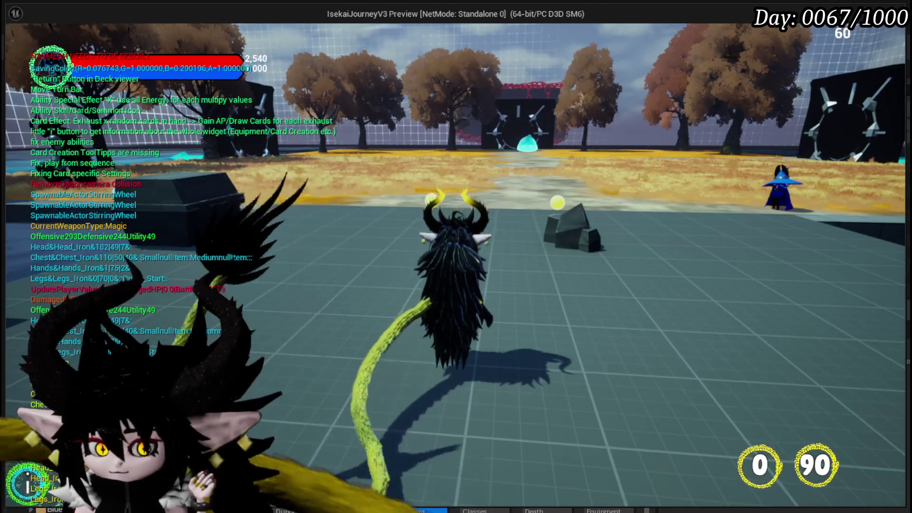
Step: Stop the playtest and save L_DungeonCreationTest
{"action": "key", "text": "alt+Tab"}
{"action": "key", "text": "Escape"}
{"action": "key", "text": "ctrl+s"}
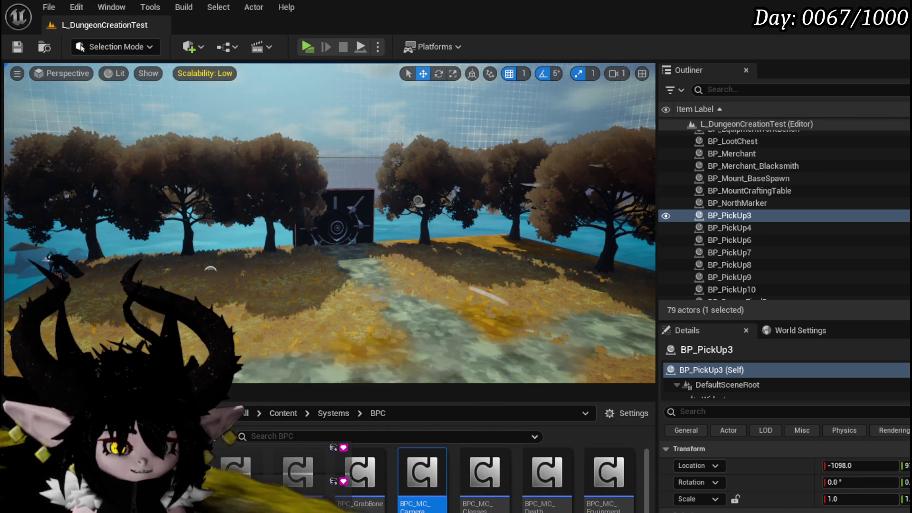
{"action": "left_click", "coordinate": [18, 48]}
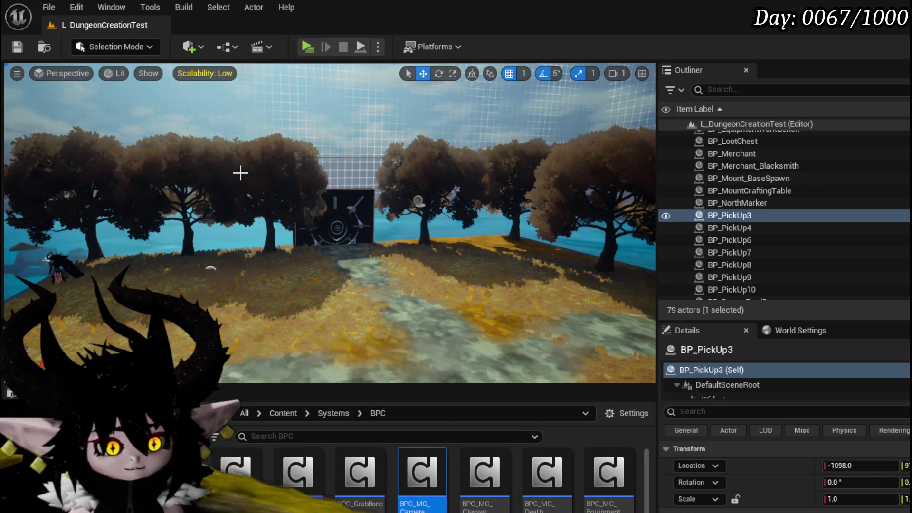
{"action": "left_click", "coordinate": [17, 47]}
{"action": "key", "text": "w"}
{"action": "key", "text": "s"}
{"action": "key", "text": "w"}
{"action": "key", "text": "s"}
{"action": "key", "text": "s"}
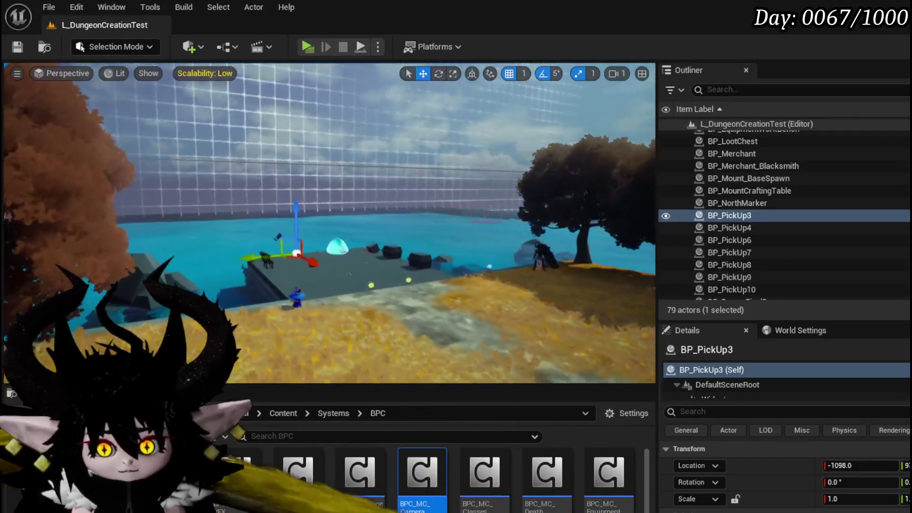
{"action": "key", "text": "w"}
{"action": "key", "text": "s"}
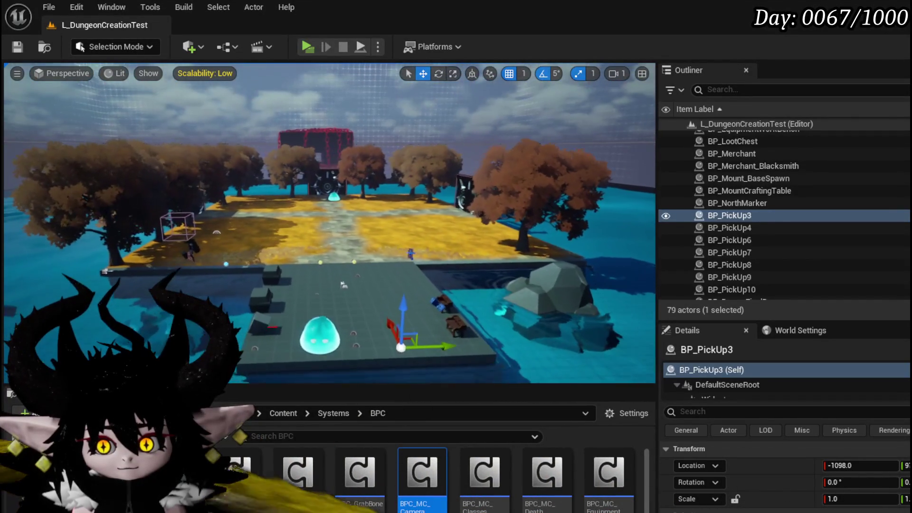
{"action": "key", "text": "s"}
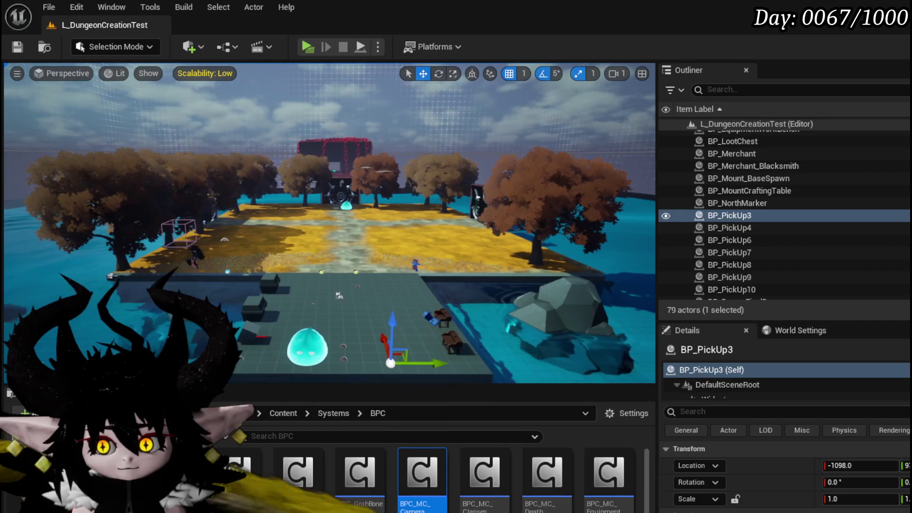
{"action": "key", "text": "e"}
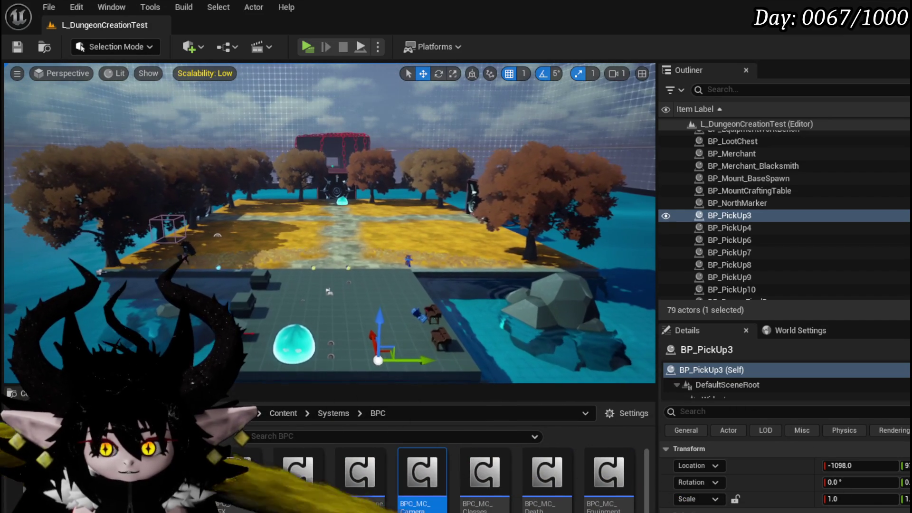
{"action": "key", "text": "q"}
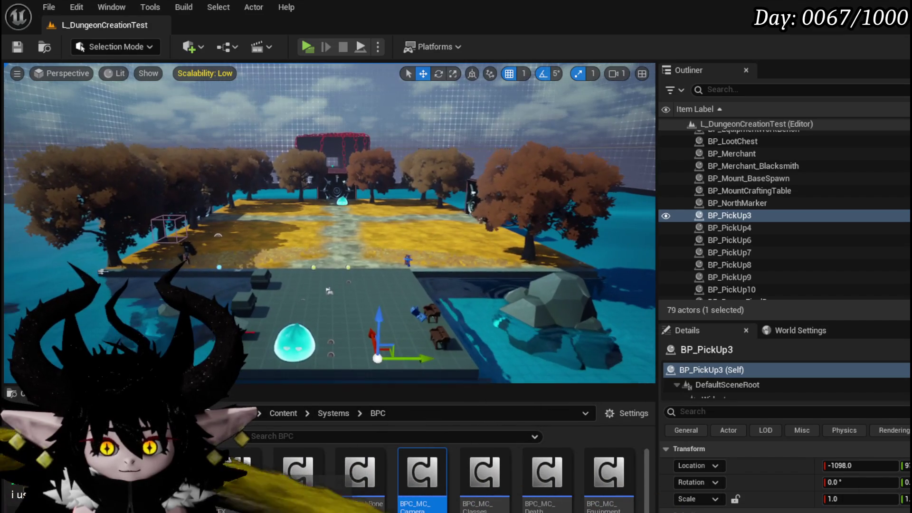
{"action": "key", "text": "q"}
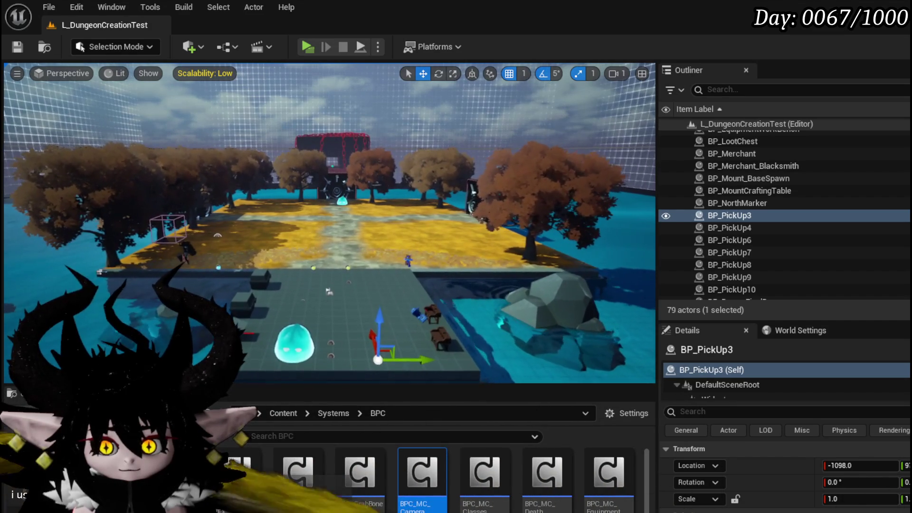
{"action": "key", "text": "w"}
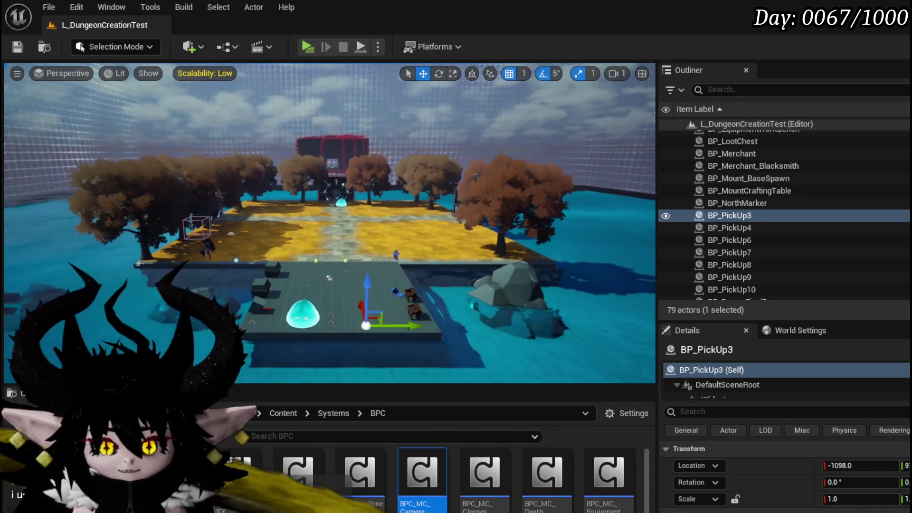
{"action": "key", "text": "w"}
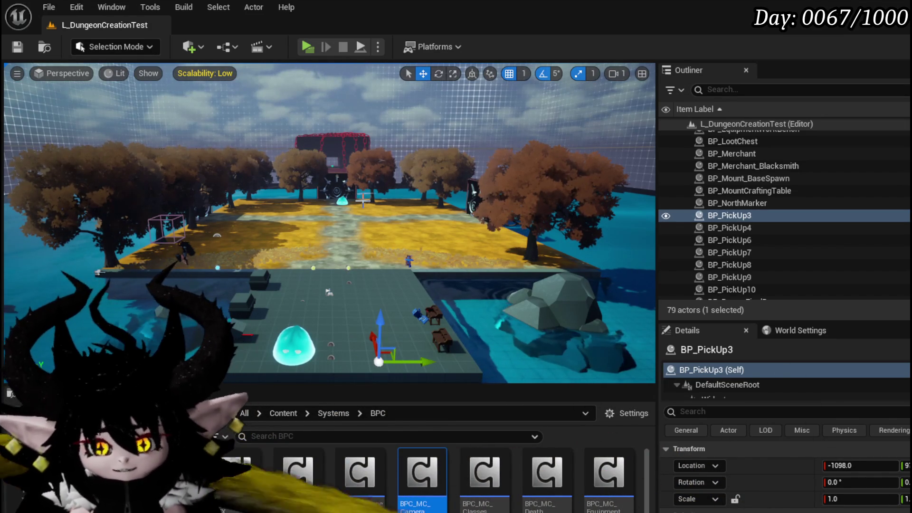
Step: Save all, browse the BPC content folder, and open BP_PickUp's RandomizeLook graph, panning it left
{"action": "key", "text": "ctrl+s"}
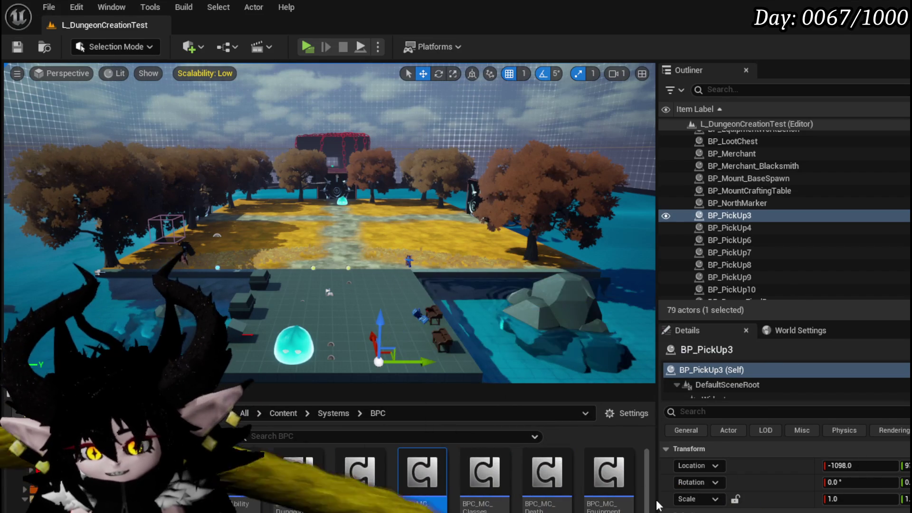
{"action": "scroll", "coordinate": [641, 465], "scroll_direction": "down", "scroll_amount": 3}
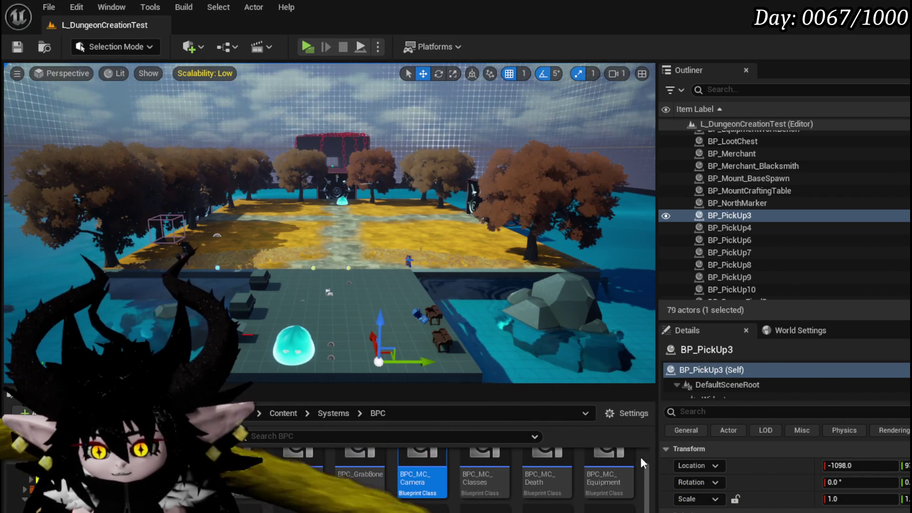
{"action": "scroll", "coordinate": [641, 467], "scroll_direction": "down", "scroll_amount": 3}
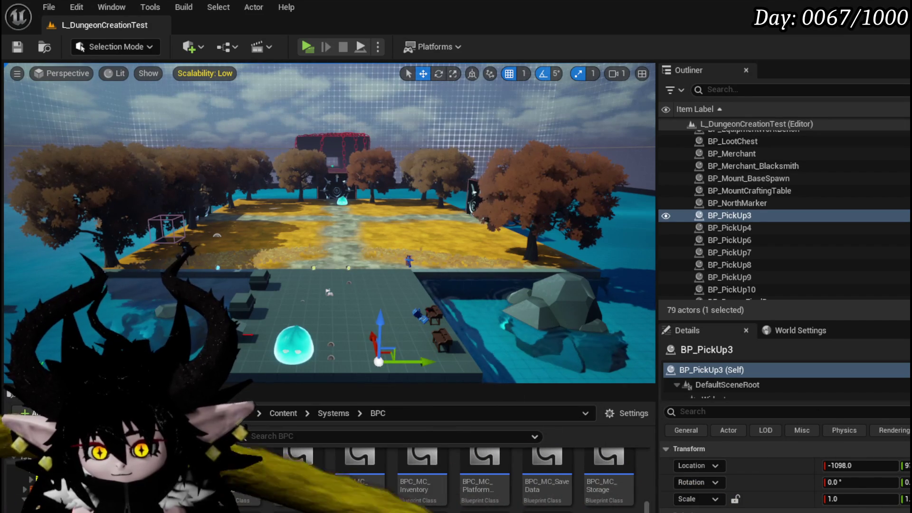
{"action": "scroll", "coordinate": [636, 447], "scroll_direction": "up", "scroll_amount": 3}
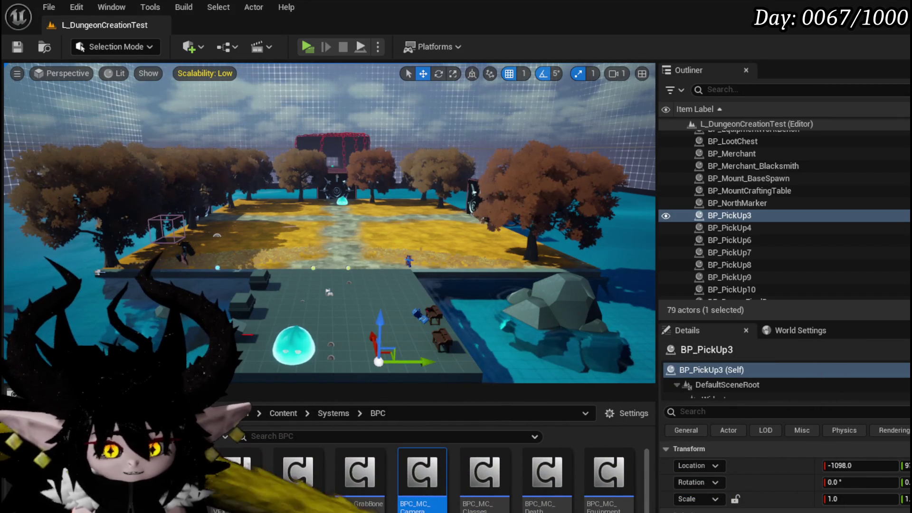
{"action": "key", "text": "ctrl+e"}
{"action": "mouse_move", "coordinate": [482, 289]}
{"action": "left_mouse_down"}
{"action": "mouse_move", "coordinate": [443, 259]}
{"action": "mouse_move", "coordinate": [460, 290]}
{"action": "left_mouse_up"}
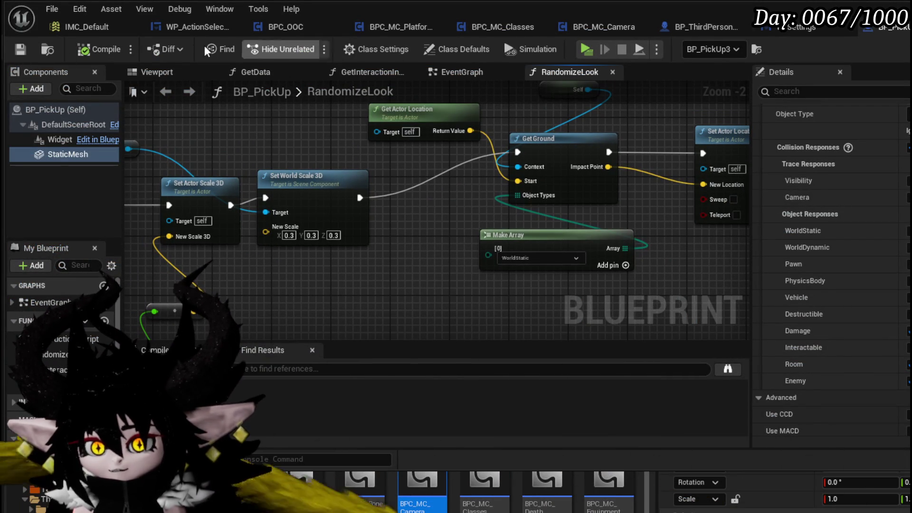
Step: View WP_ActionSelection, move the BP_ThirdPersonCharacter tab to the front, then switch back to the level editor
{"action": "left_click", "coordinate": [159, 31]}
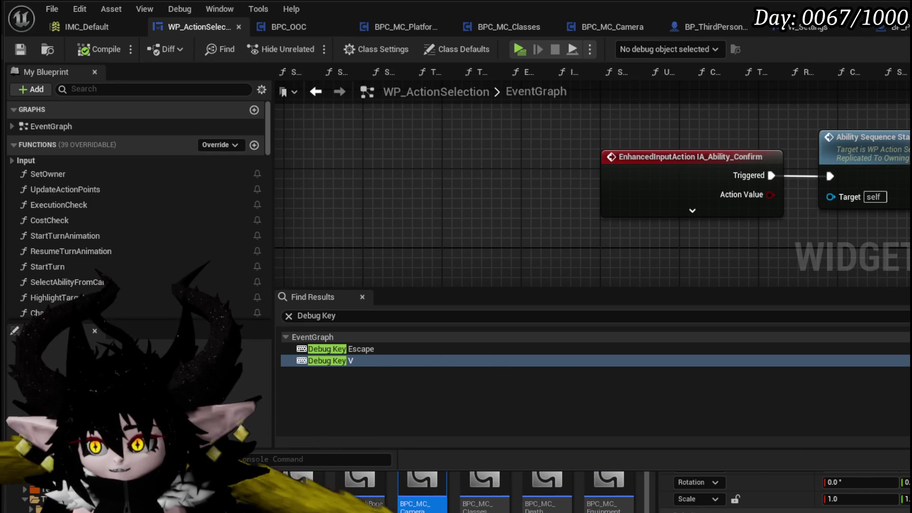
{"action": "left_click", "coordinate": [719, 24]}
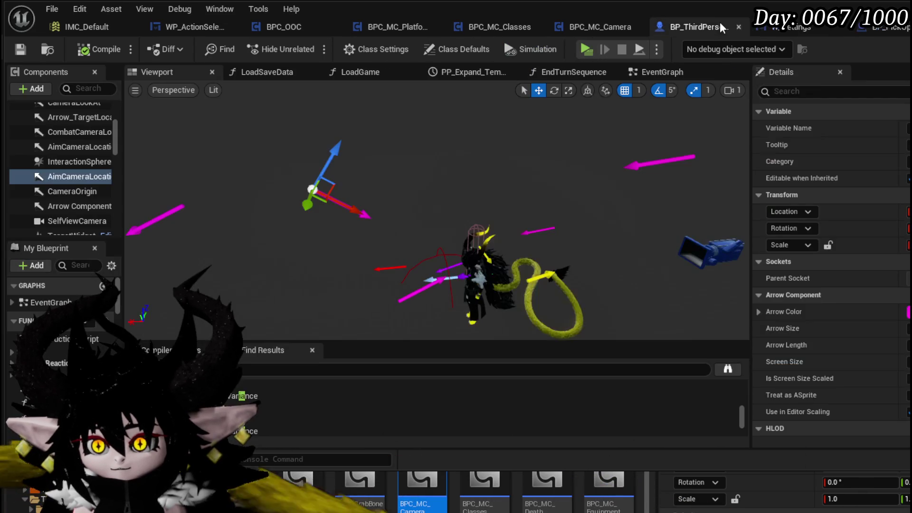
{"action": "left_click_drag", "start_coordinate": [719, 24], "coordinate": [69, 29]}
{"action": "right_click", "coordinate": [69, 30]}
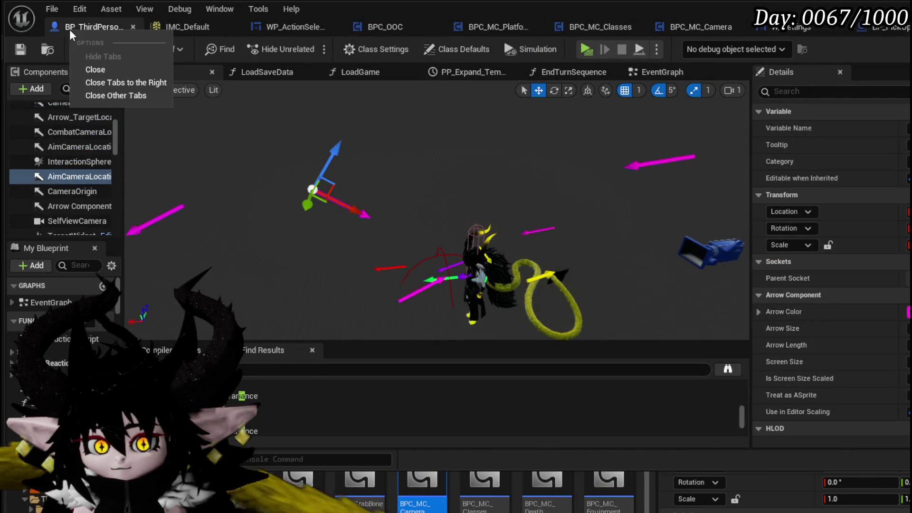
{"action": "key", "text": "Escape"}
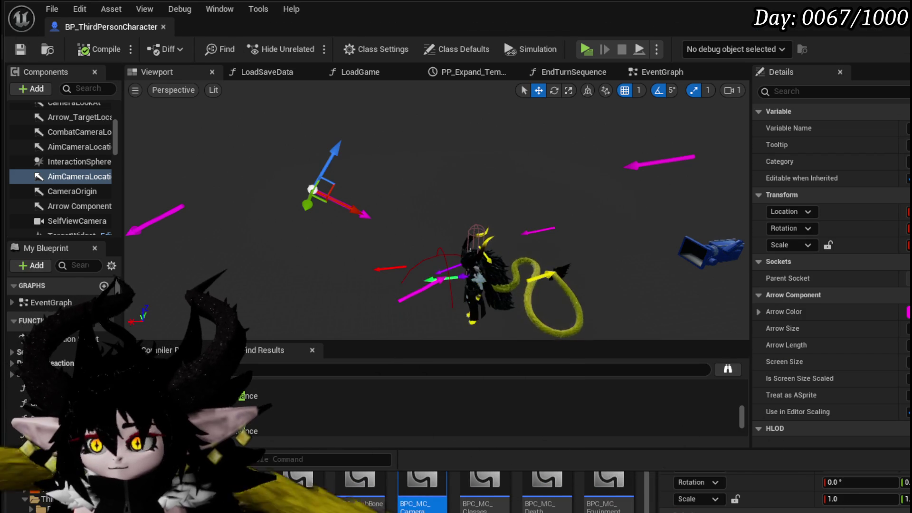
{"action": "key", "text": "alt+Tab"}
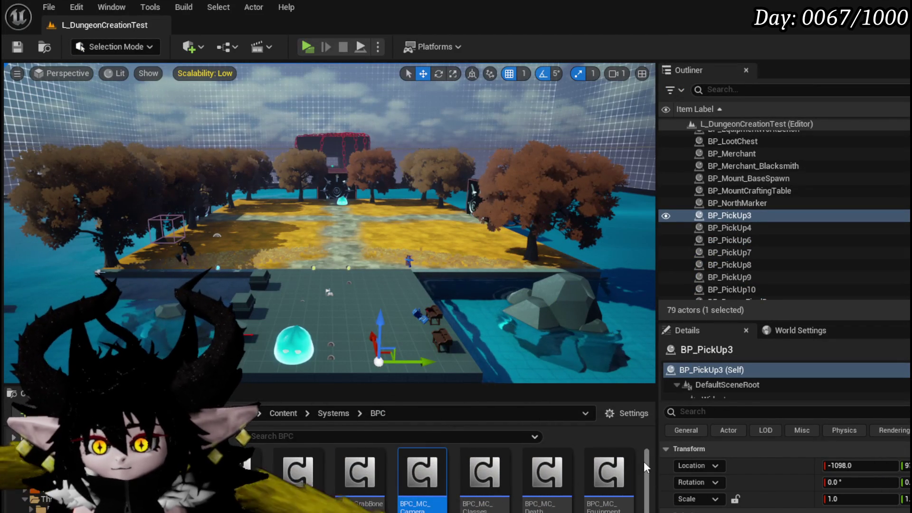
Step: Launch the dungeon test level with Alt+P in a standalone IsekaiJourneyV3 preview
{"action": "scroll", "coordinate": [643, 449], "scroll_direction": "down", "scroll_amount": 3}
{"action": "scroll", "coordinate": [642, 450], "scroll_direction": "up", "scroll_amount": 2}
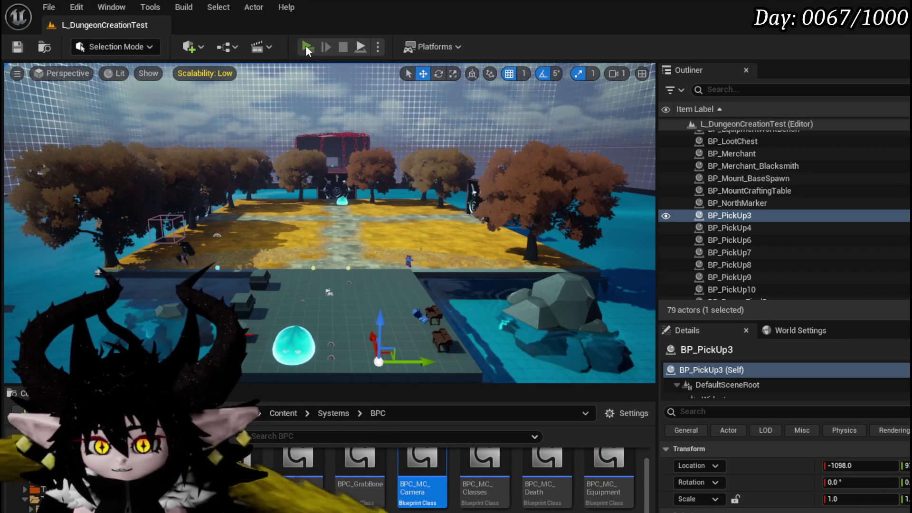
{"action": "key", "text": "alt+p"}
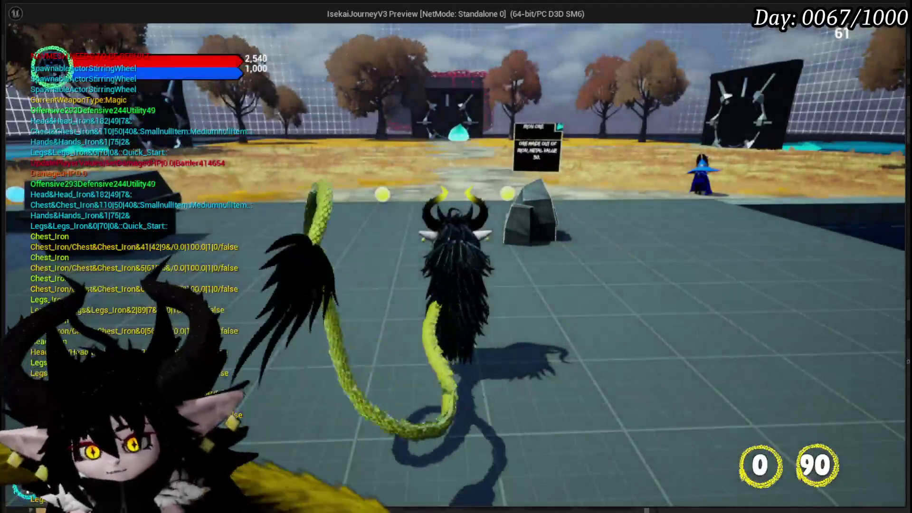
Step: Open and close the Equipment/Inventory menu, then run the horned character forward toward the slime
{"action": "key", "text": "Tab"}
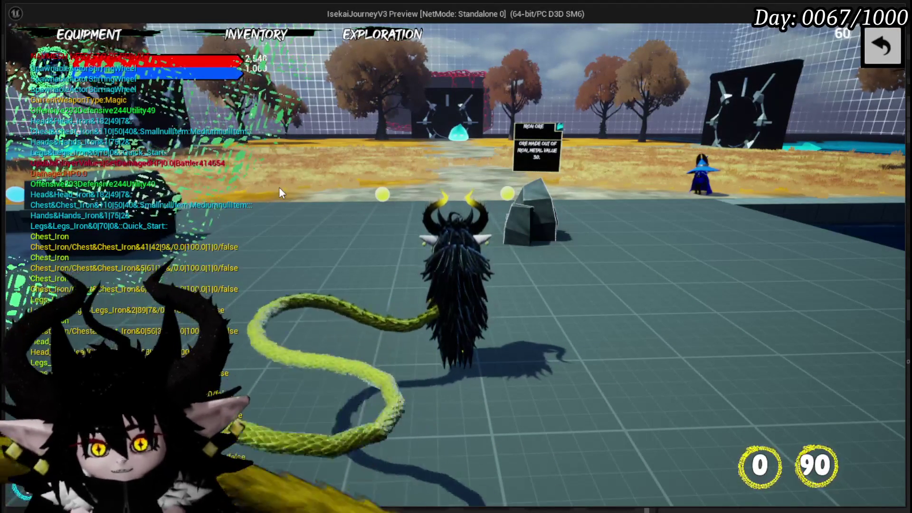
{"action": "left_click", "coordinate": [861, 55]}
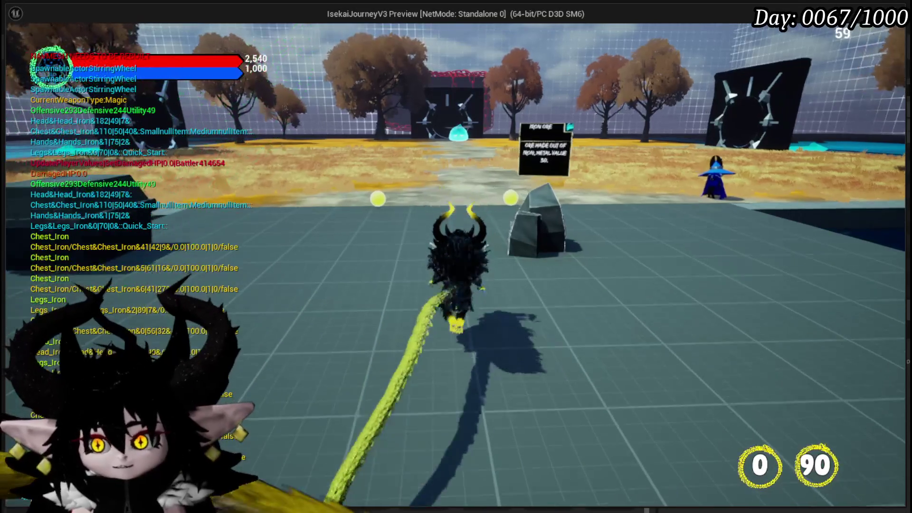
{"action": "key", "text": "w"}
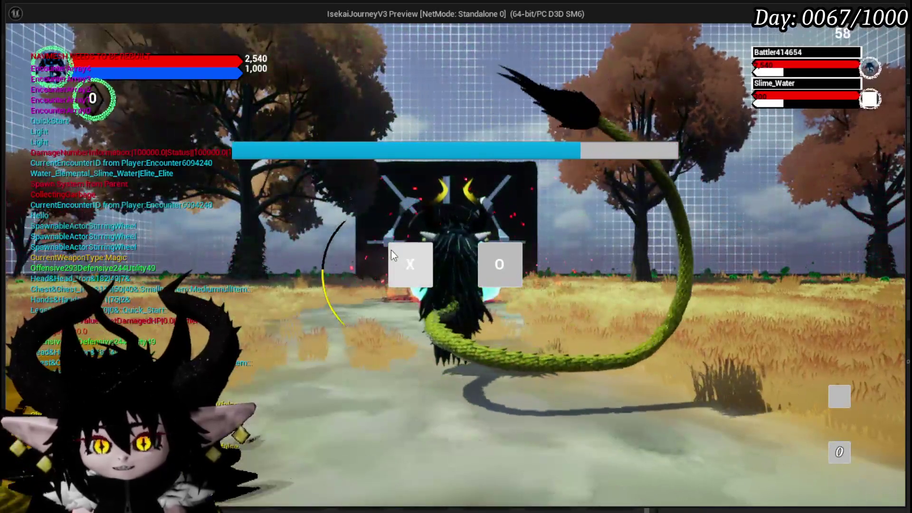
Step: Accept the Slime_Water encounter, raise the card hand, and play the Haste card
{"action": "left_click", "coordinate": [392, 254]}
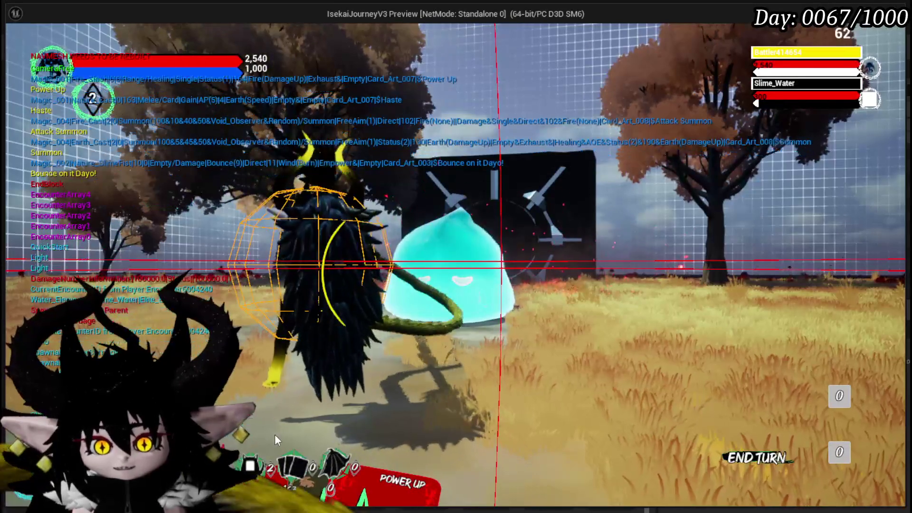
{"action": "mouse_move", "coordinate": [280, 480]}
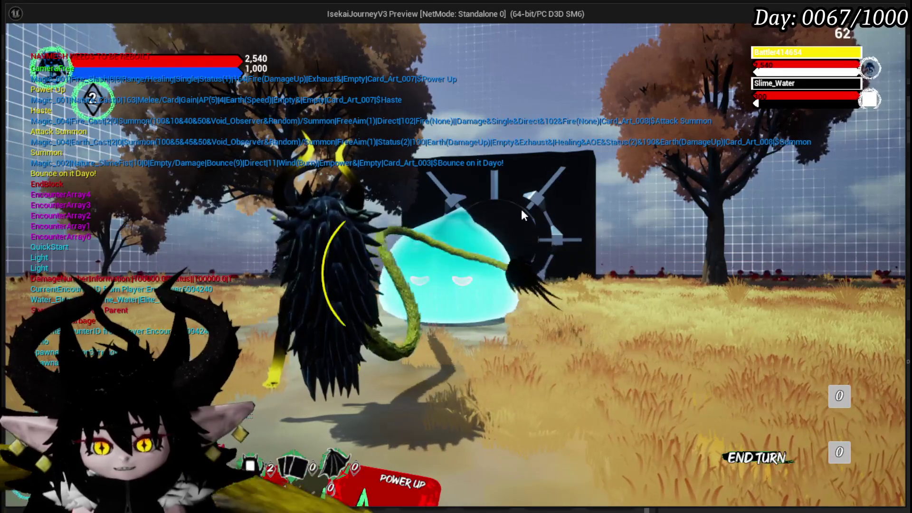
{"action": "mouse_move", "coordinate": [318, 457]}
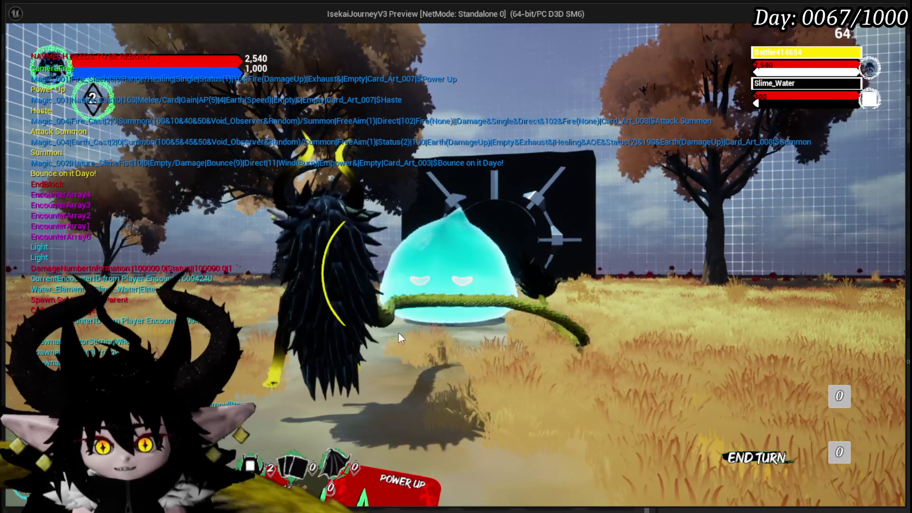
{"action": "mouse_move", "coordinate": [234, 387]}
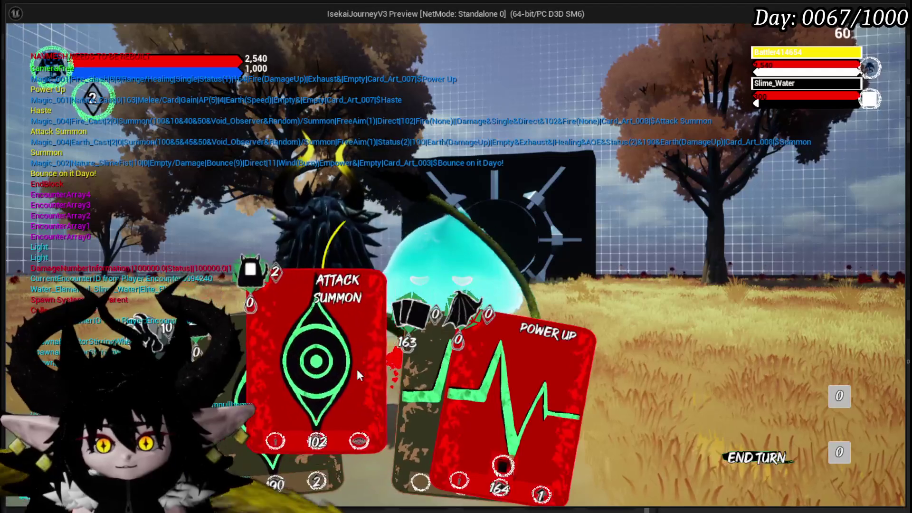
{"action": "left_click", "coordinate": [378, 366]}
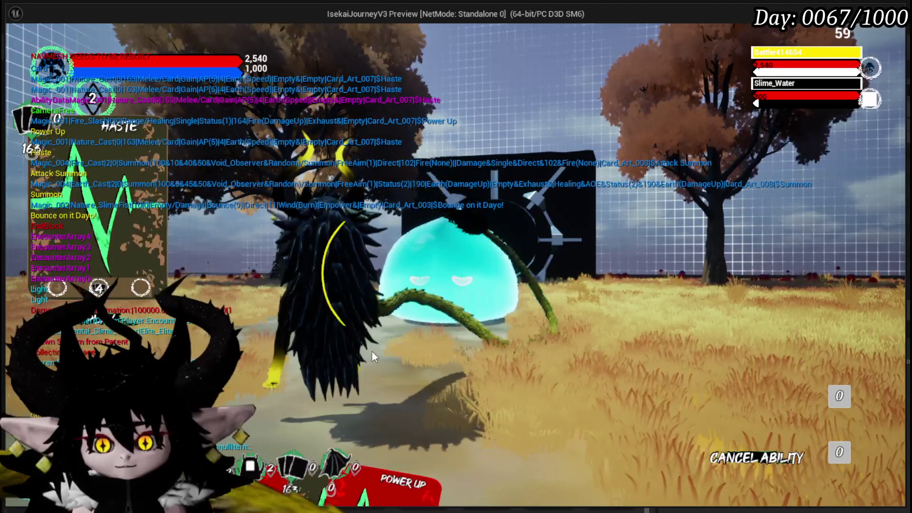
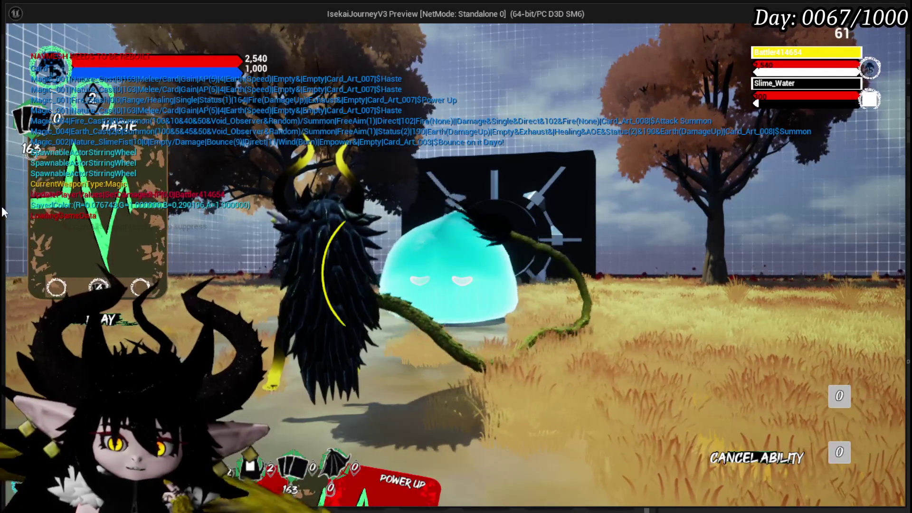
Step: End the IsekaiJourneyV3 play session and save in the L_DungeonCreationTest level editor
{"action": "mouse_move", "coordinate": [99, 286]}
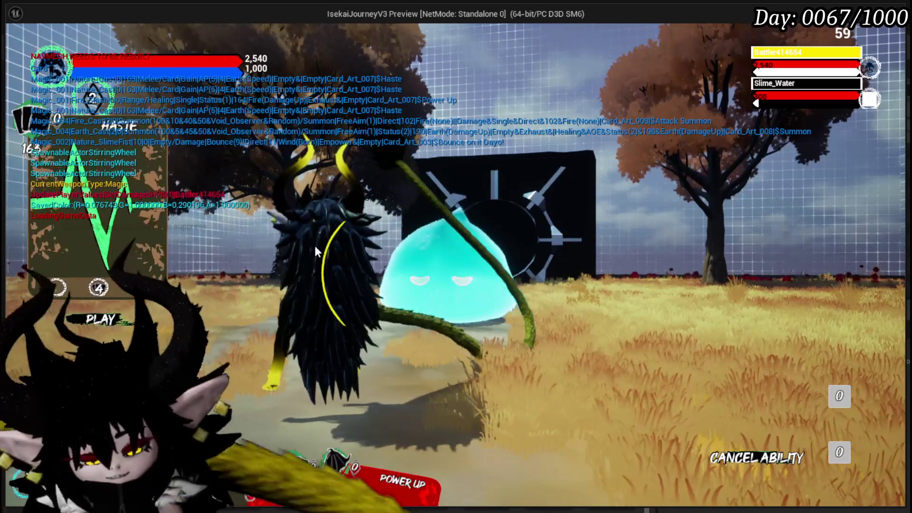
{"action": "key", "text": "Escape"}
{"action": "key", "text": "ctrl+s"}
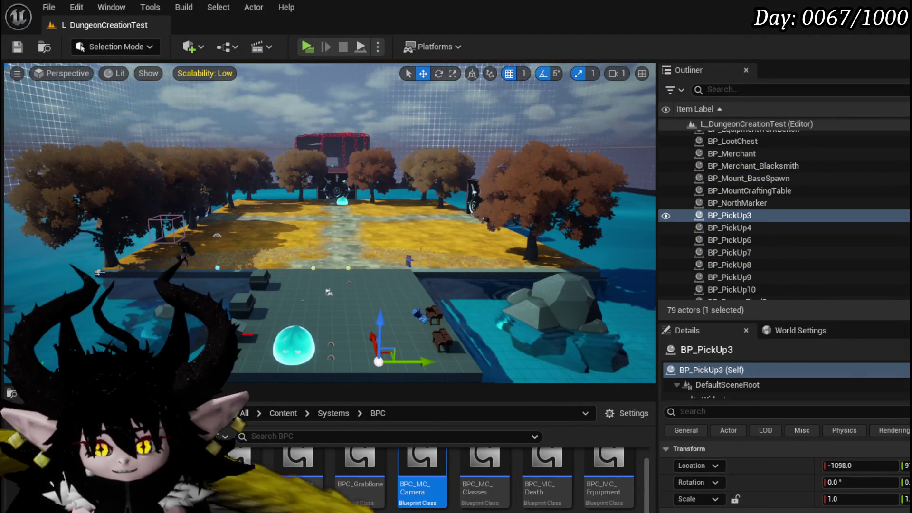
Step: Open W_CharacterUI from Content/Systems/CombatSystem/UI and select Border_Fade on its canvas
{"action": "scroll", "coordinate": [642, 469], "scroll_direction": "down", "scroll_amount": 2}
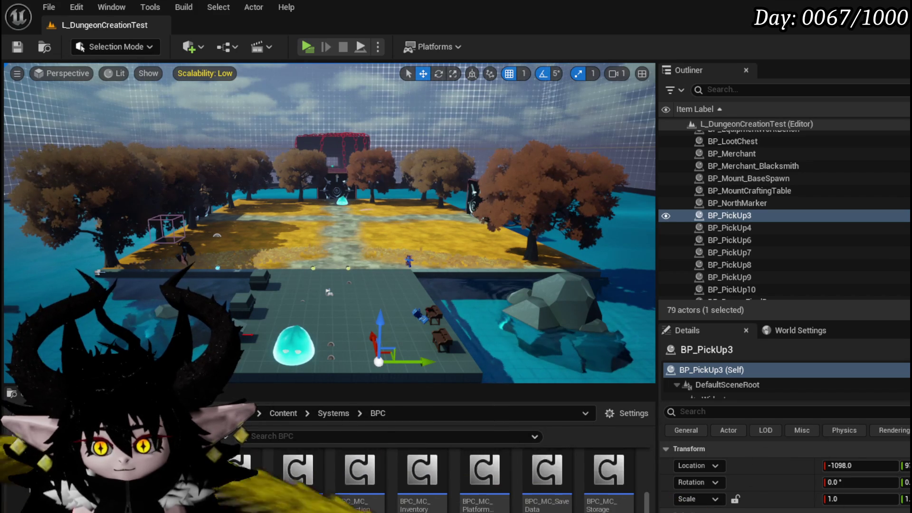
{"action": "scroll", "coordinate": [612, 475], "scroll_direction": "down", "scroll_amount": 1}
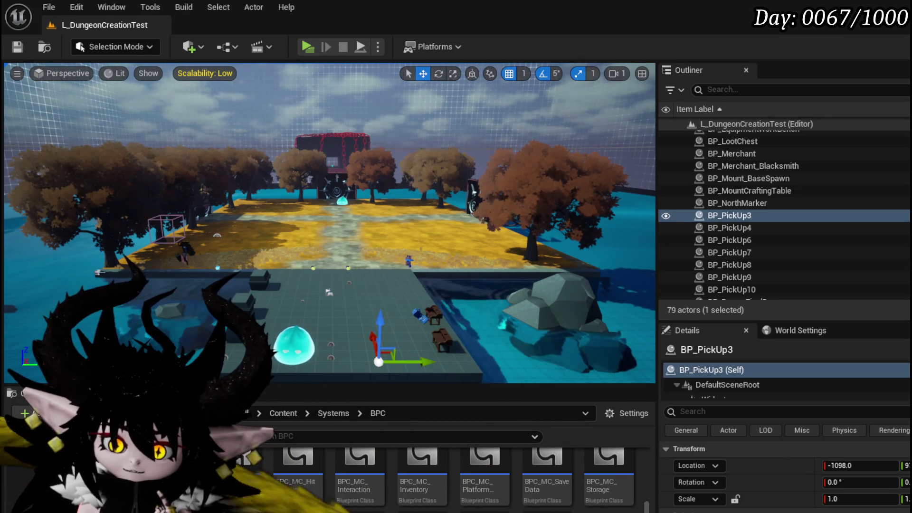
{"action": "scroll", "coordinate": [637, 507], "scroll_direction": "up", "scroll_amount": 2}
{"action": "scroll", "coordinate": [636, 507], "scroll_direction": "down", "scroll_amount": 2}
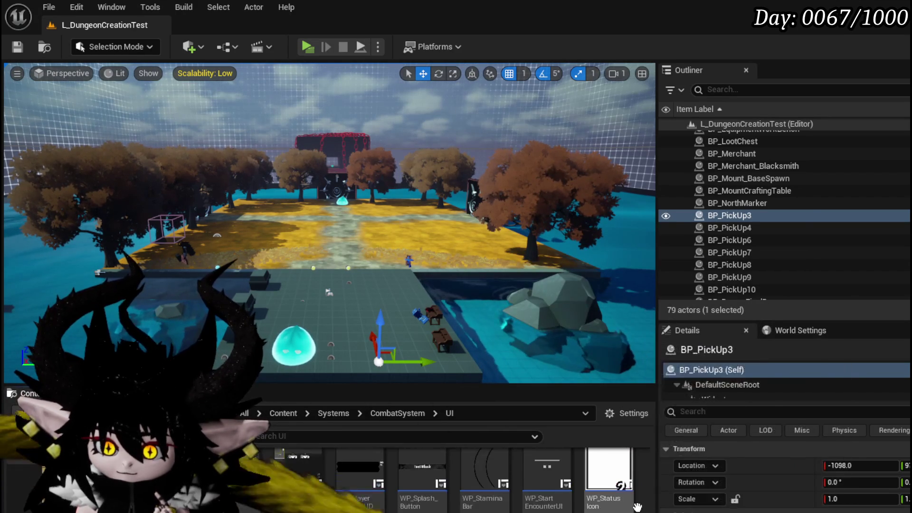
{"action": "scroll", "coordinate": [636, 507], "scroll_direction": "up", "scroll_amount": 2}
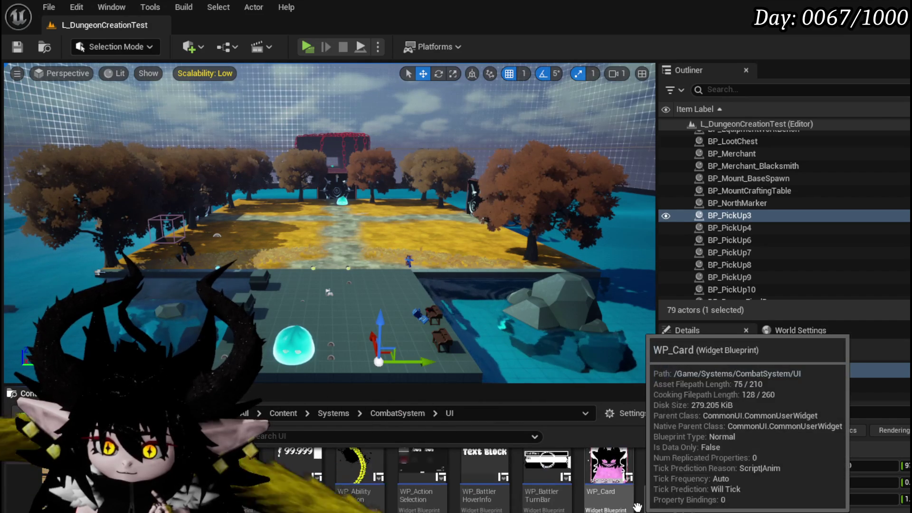
{"action": "scroll", "coordinate": [636, 507], "scroll_direction": "up", "scroll_amount": 2}
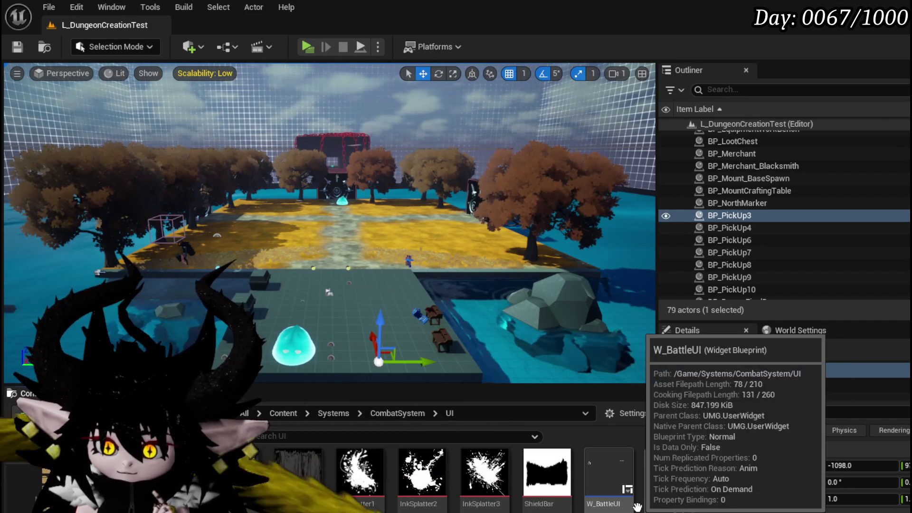
{"action": "scroll", "coordinate": [637, 507], "scroll_direction": "down", "scroll_amount": 1}
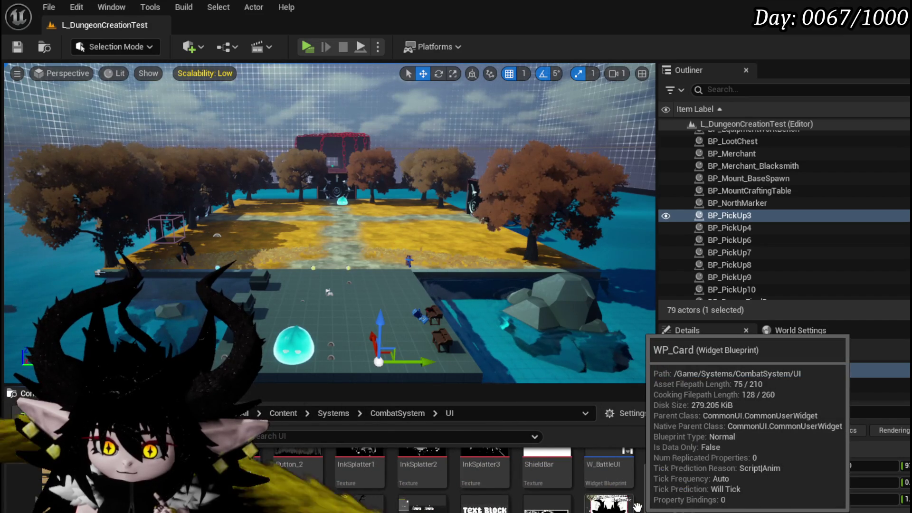
{"action": "scroll", "coordinate": [637, 507], "scroll_direction": "up", "scroll_amount": 1}
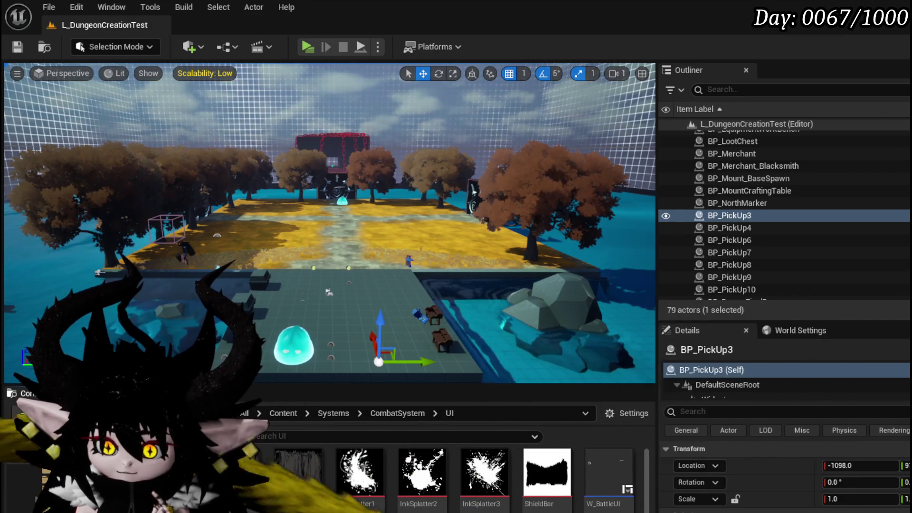
{"action": "double_click", "coordinate": [608, 494]}
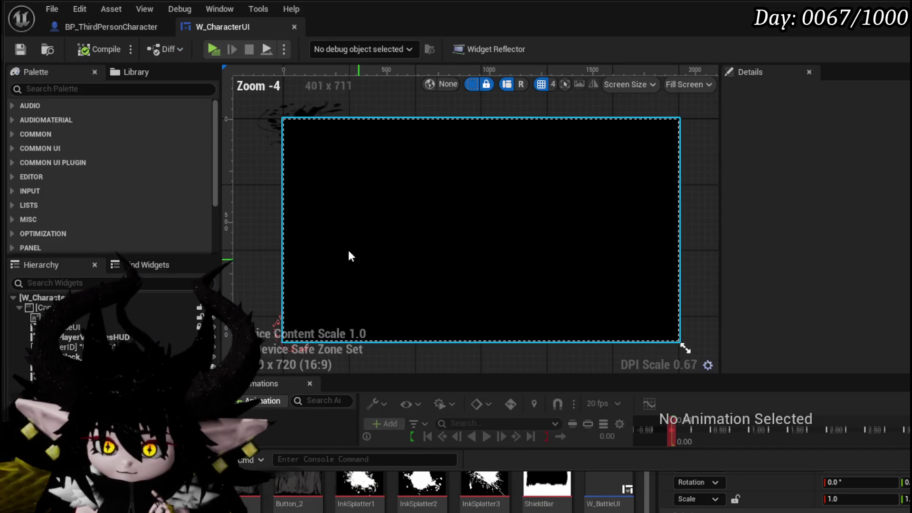
{"action": "left_click", "coordinate": [343, 244]}
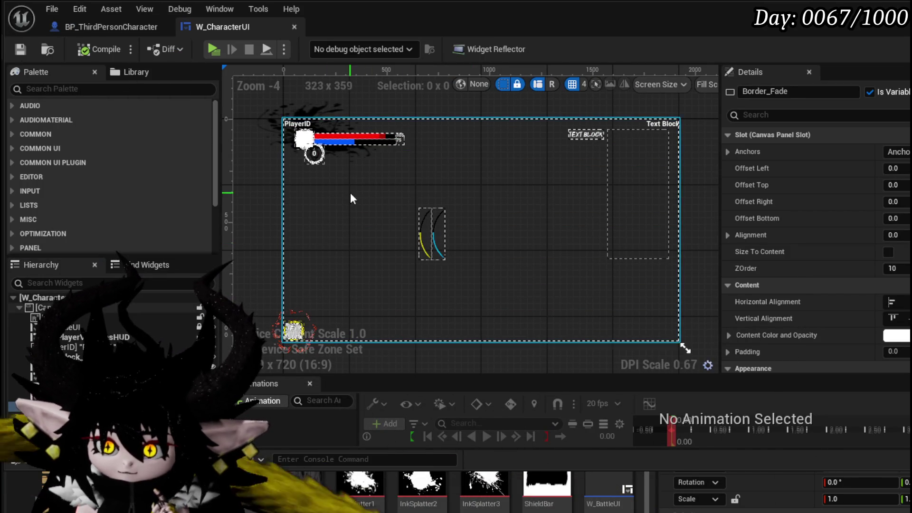
{"action": "left_click", "coordinate": [437, 224]}
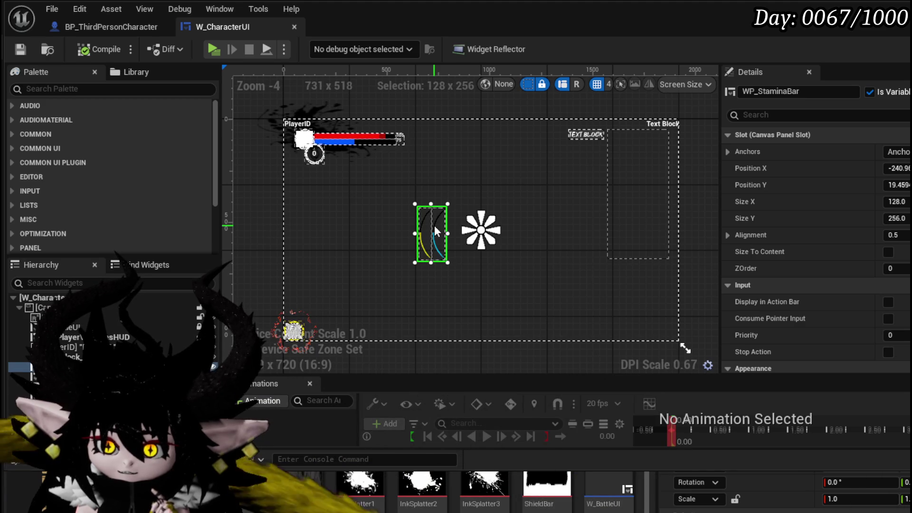
{"action": "scroll", "coordinate": [449, 214], "scroll_direction": "up", "scroll_amount": 2}
{"action": "scroll", "coordinate": [450, 214], "scroll_direction": "down", "scroll_amount": 2}
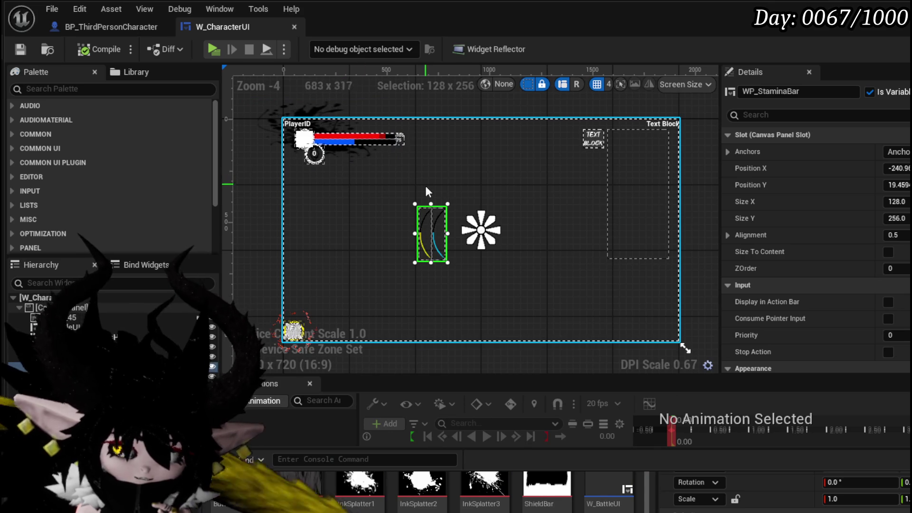
{"action": "scroll", "coordinate": [427, 213], "scroll_direction": "up", "scroll_amount": 3}
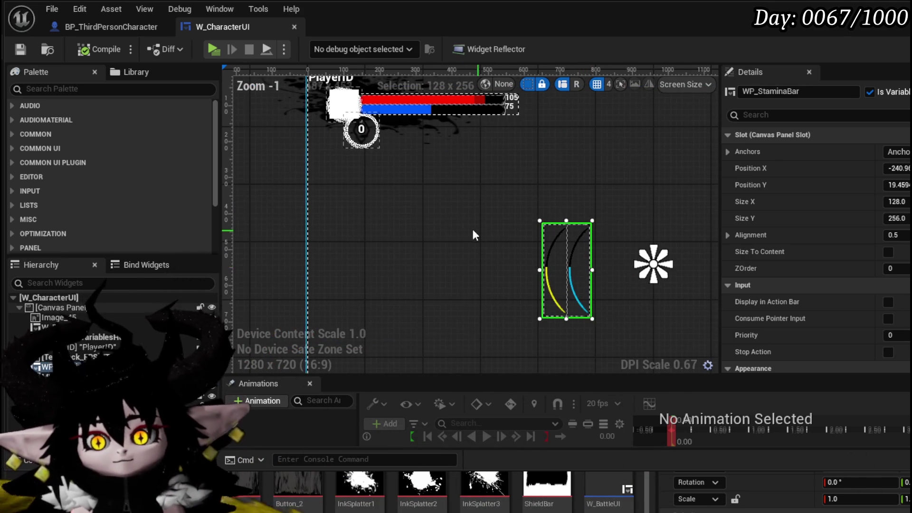
{"action": "scroll", "coordinate": [488, 238], "scroll_direction": "up", "scroll_amount": 2}
{"action": "scroll", "coordinate": [645, 297], "scroll_direction": "down", "scroll_amount": 1}
{"action": "mouse_move", "coordinate": [646, 297]}
{"action": "left_mouse_down"}
{"action": "mouse_move", "coordinate": [412, 193]}
{"action": "mouse_move", "coordinate": [360, 118]}
{"action": "mouse_move", "coordinate": [419, 163]}
{"action": "left_mouse_up"}
{"action": "key", "text": "ctrl+z"}
{"action": "scroll", "coordinate": [419, 167], "scroll_direction": "down", "scroll_amount": 2}
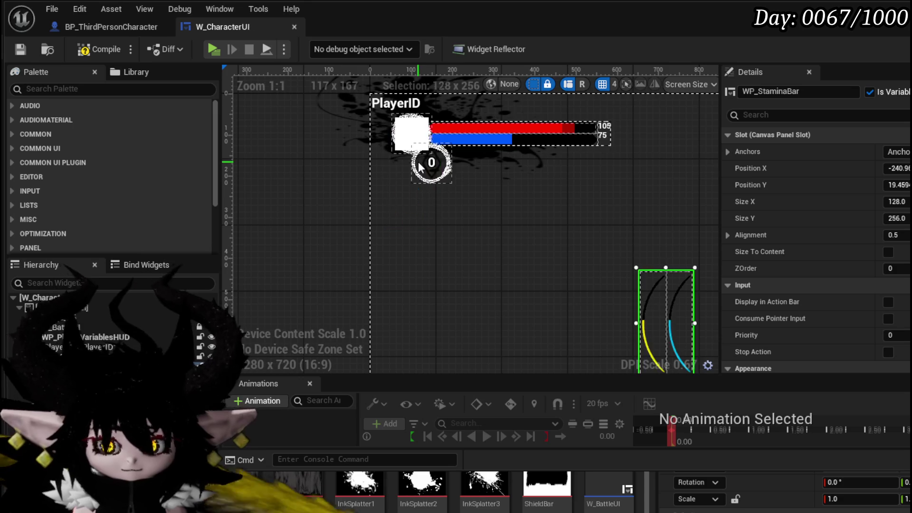
{"action": "left_click", "coordinate": [248, 403]}
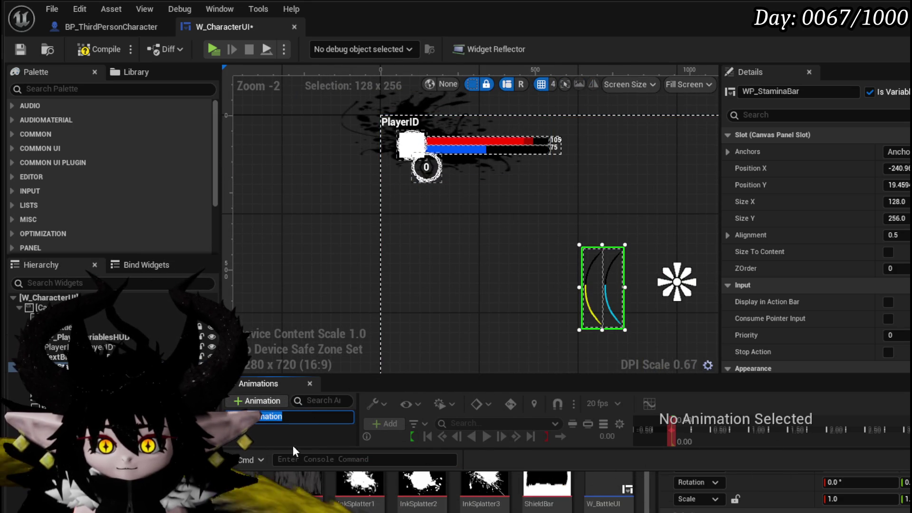
Step: Name the new animation MoveTurnBar, then compile and save the widget blueprint
{"action": "type", "text": "MoveTurnBar"}
{"action": "key", "text": "Return"}
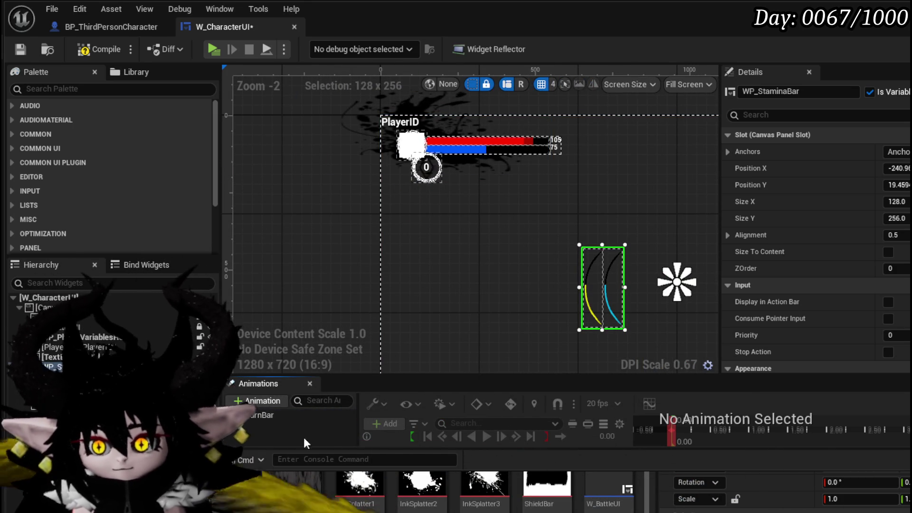
{"action": "left_click", "coordinate": [98, 50]}
{"action": "left_click", "coordinate": [19, 50]}
Step: Select MoveTurnBar and enlarge the animation timeline area, hiding the asset drawer
{"action": "left_click", "coordinate": [285, 415]}
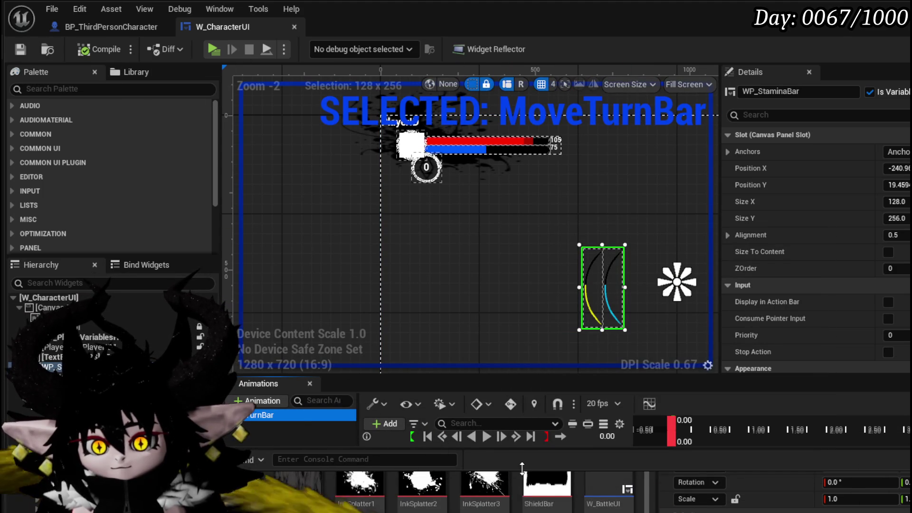
{"action": "left_click_drag", "start_coordinate": [522, 468], "coordinate": [510, 490]}
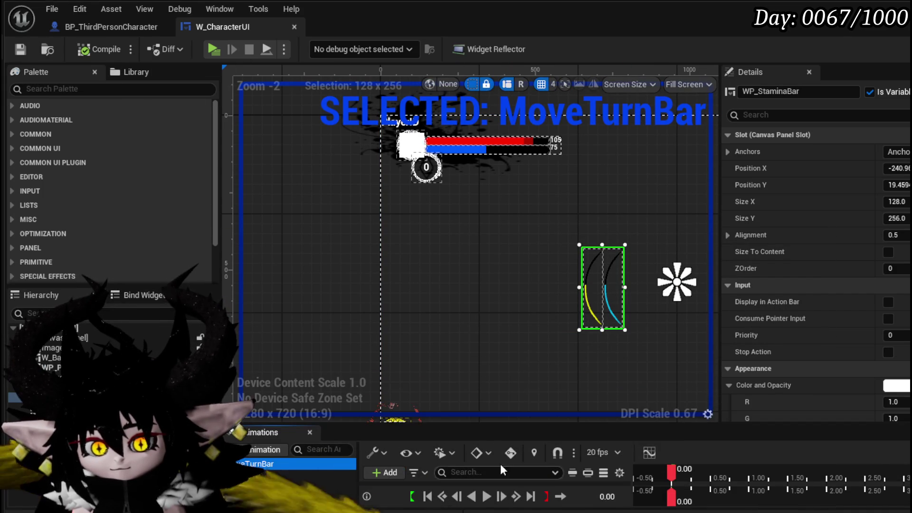
{"action": "left_click_drag", "start_coordinate": [477, 409], "coordinate": [416, 319]}
{"action": "left_click_drag", "start_coordinate": [520, 420], "coordinate": [496, 348]}
{"action": "mouse_move", "coordinate": [459, 274]}
{"action": "left_mouse_down"}
{"action": "mouse_move", "coordinate": [431, 271]}
{"action": "mouse_move", "coordinate": [443, 297]}
{"action": "left_mouse_up"}
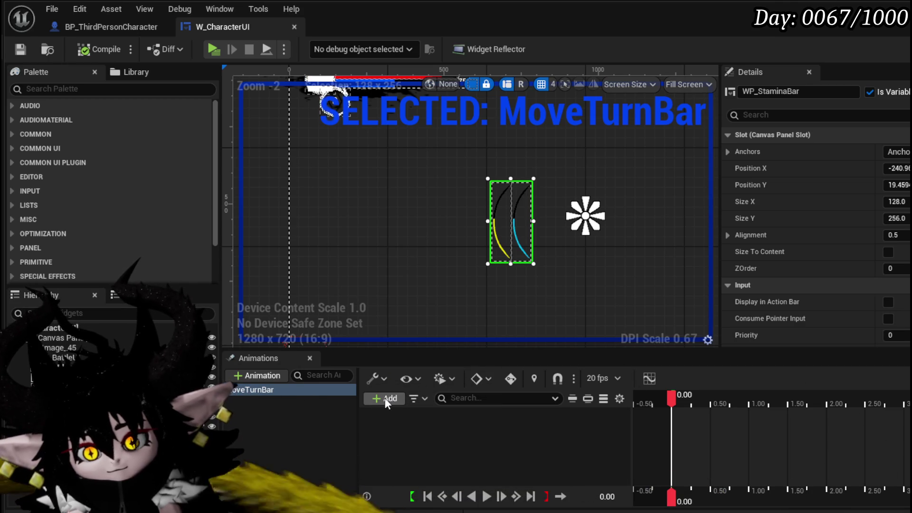
Step: Add a WP_StaminaBar track to MoveTurnBar, leaving Auto-Key and interpolation unchanged
{"action": "left_click", "coordinate": [385, 397]}
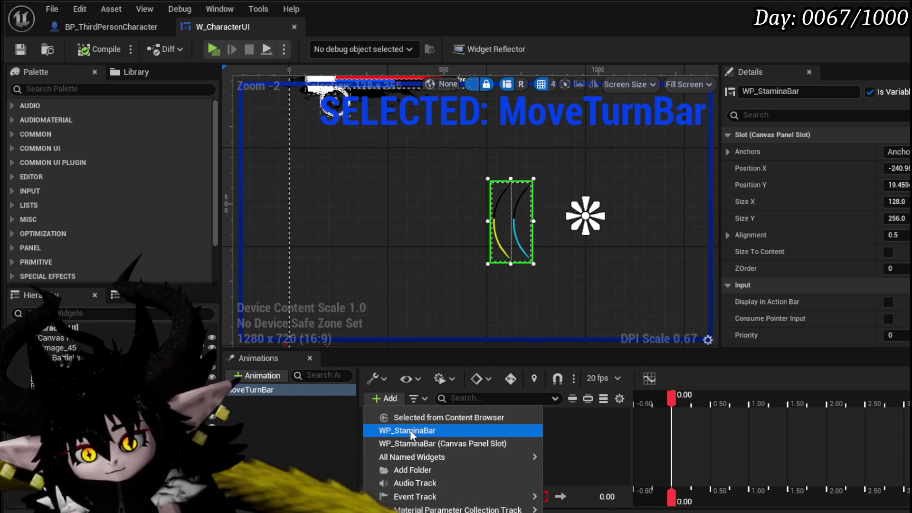
{"action": "left_click", "coordinate": [410, 429]}
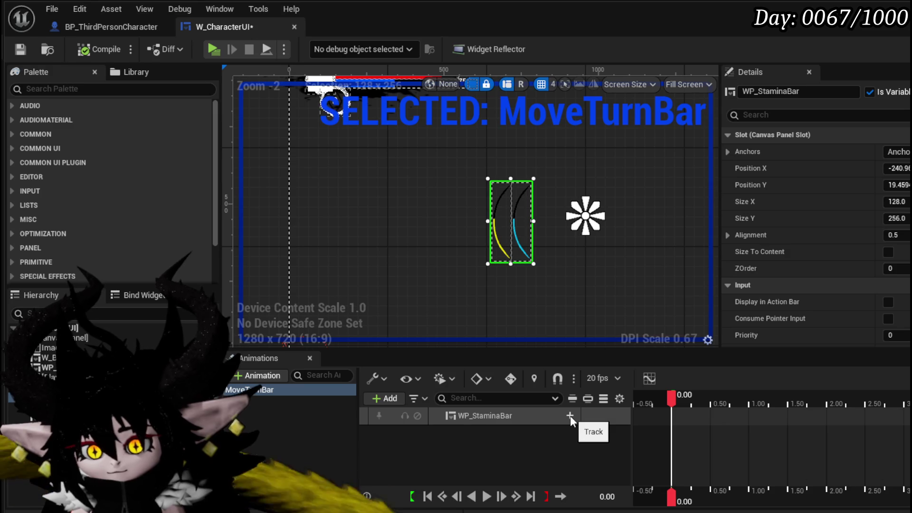
{"action": "left_click", "coordinate": [512, 380]}
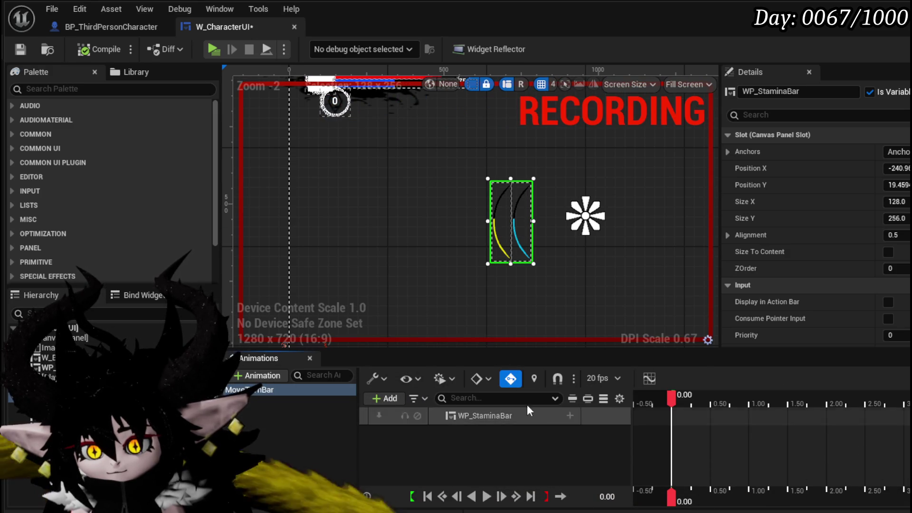
{"action": "left_click", "coordinate": [511, 378]}
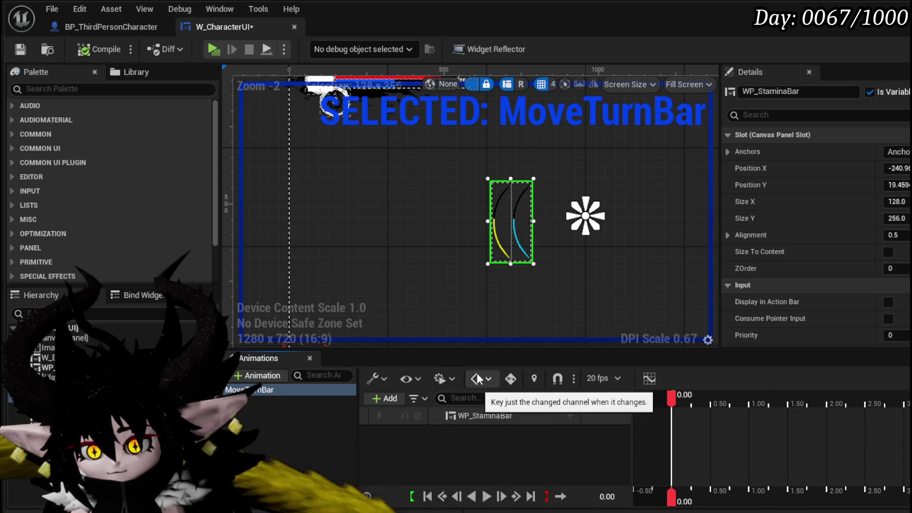
{"action": "left_click", "coordinate": [477, 374]}
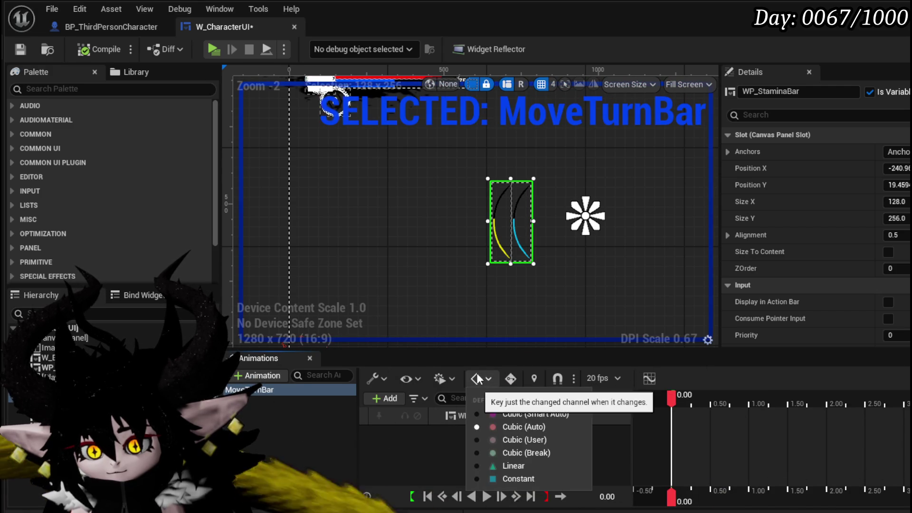
{"action": "left_click", "coordinate": [476, 372]}
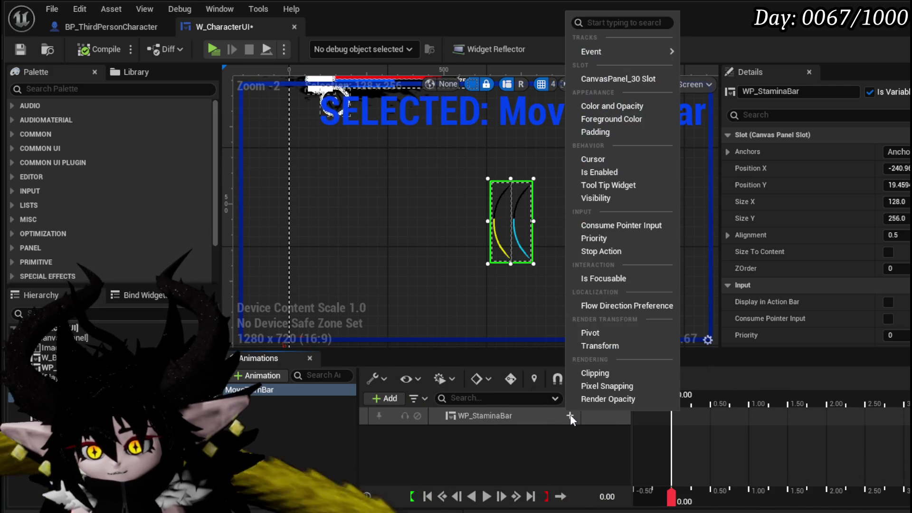
Step: Add a Transform property track to the WP_StaminaBar track
{"action": "left_click", "coordinate": [570, 417]}
{"action": "left_click", "coordinate": [557, 446]}
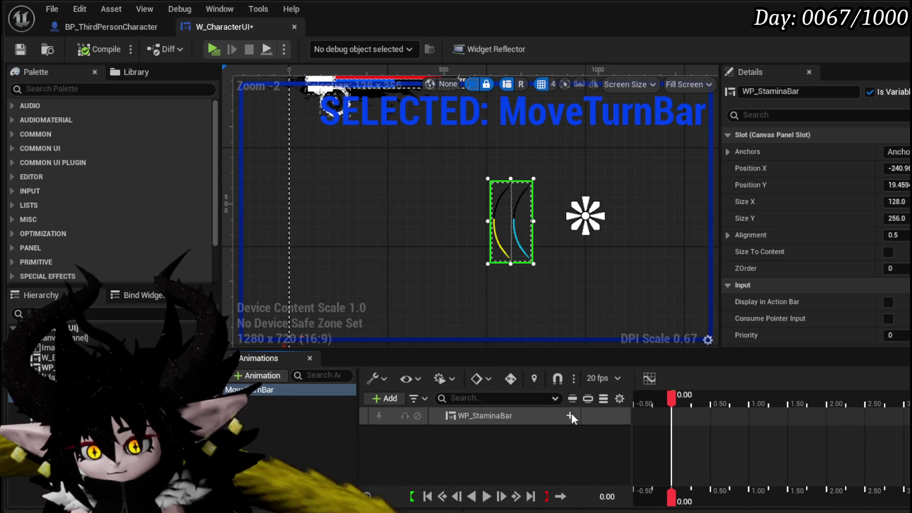
{"action": "left_click", "coordinate": [570, 416]}
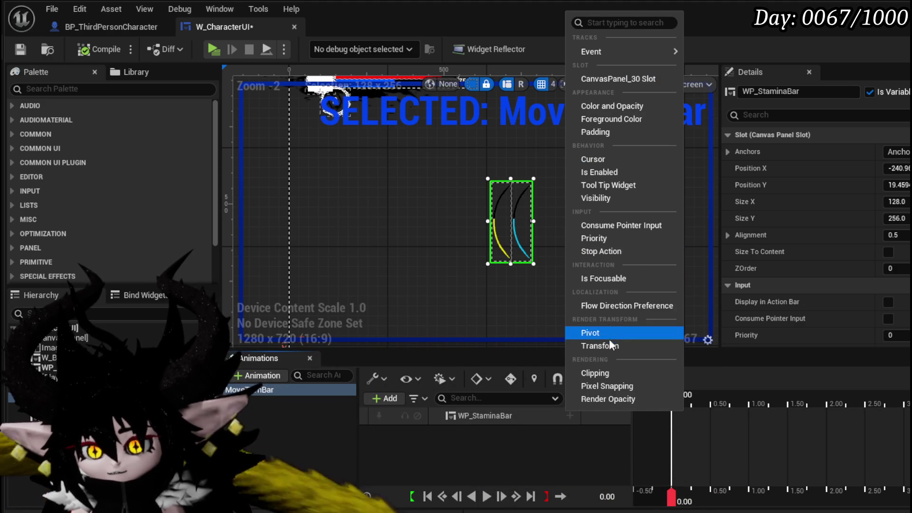
{"action": "left_click", "coordinate": [608, 347]}
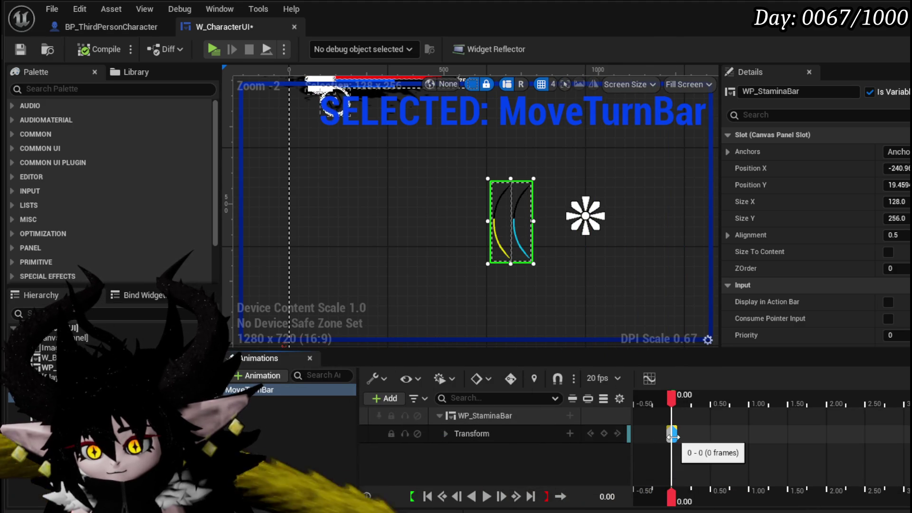
Step: Scrub MoveTurnBar to 0.70, save, and compare ZOrder of the HUD bar, info button and turn bar
{"action": "left_click_drag", "start_coordinate": [699, 401], "coordinate": [726, 403]}
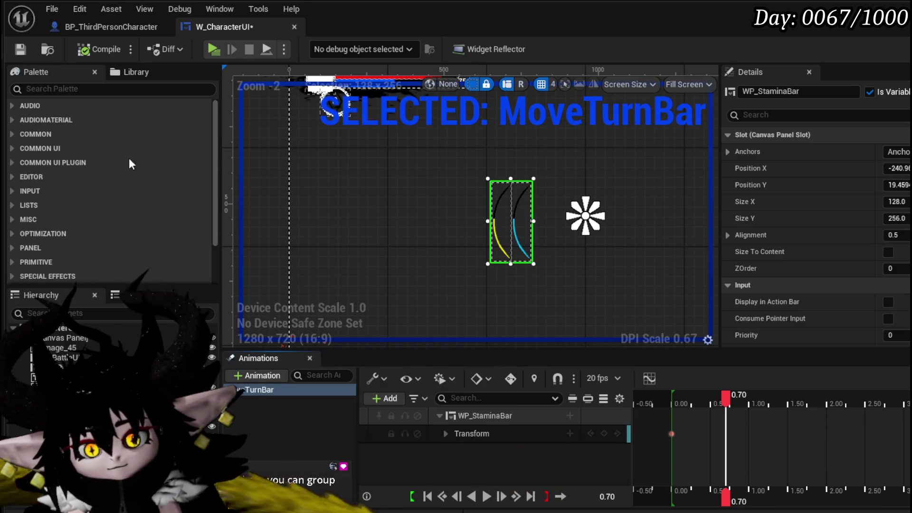
{"action": "key", "text": "ctrl+s"}
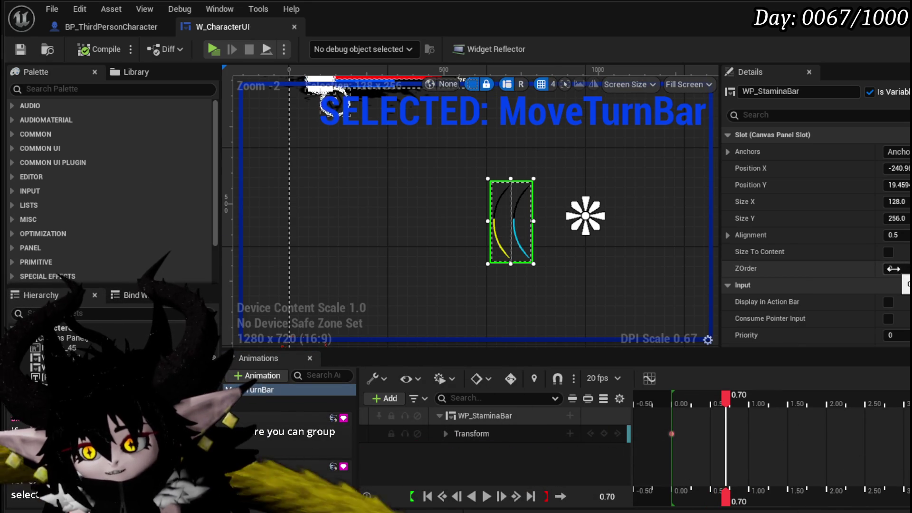
{"action": "scroll", "coordinate": [512, 211], "scroll_direction": "down", "scroll_amount": 3}
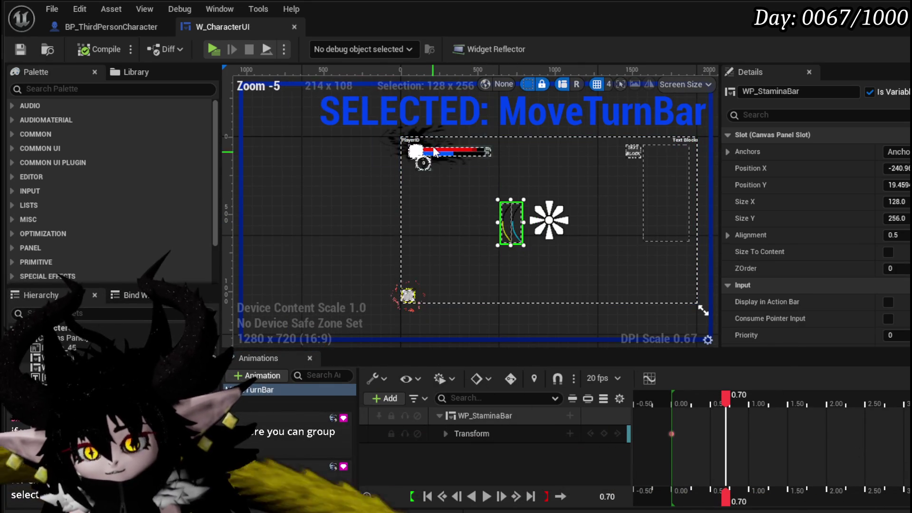
{"action": "left_click", "coordinate": [433, 154]}
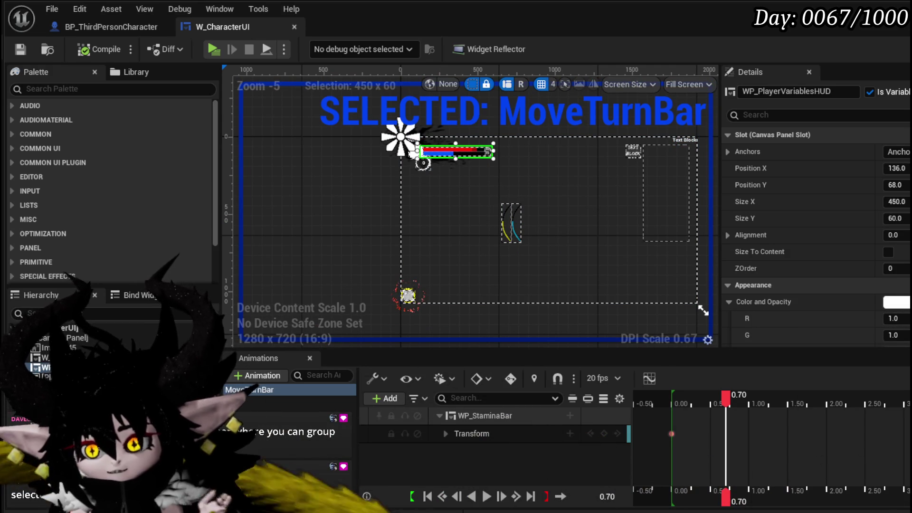
{"action": "left_click", "coordinate": [407, 296]}
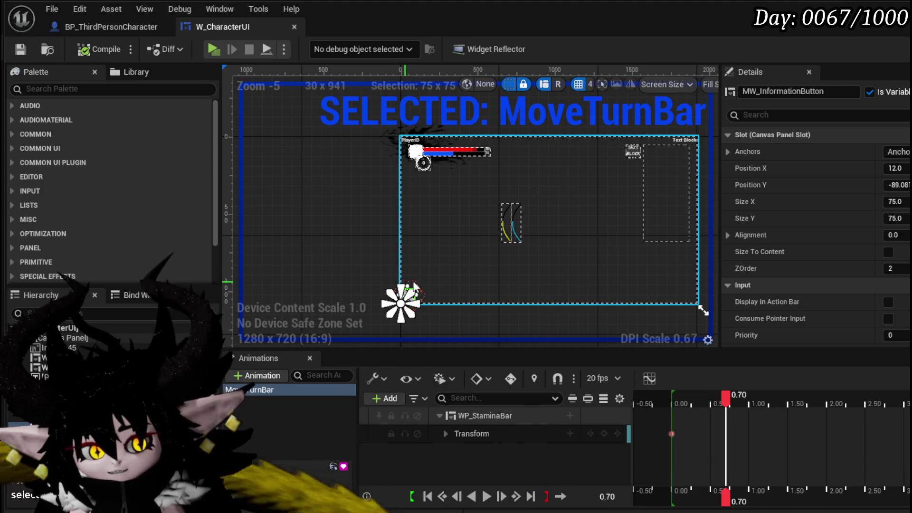
{"action": "left_click", "coordinate": [522, 218]}
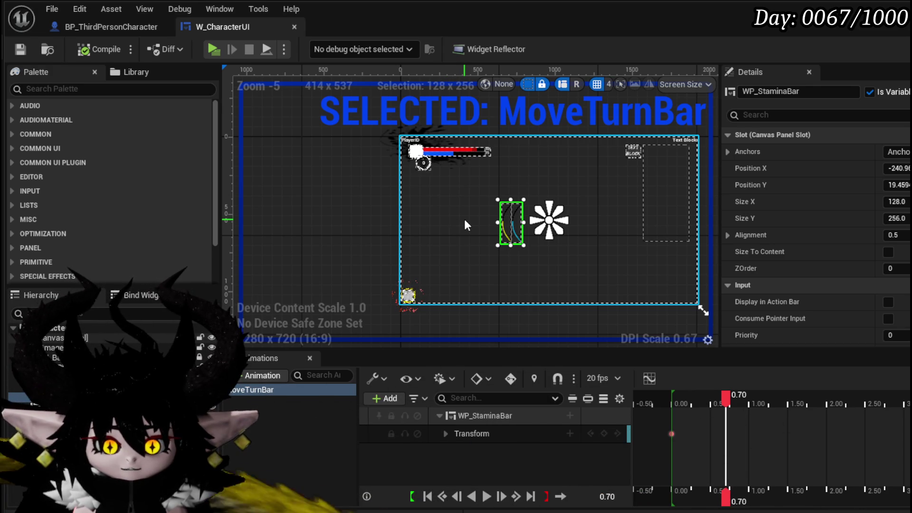
{"action": "scroll", "coordinate": [449, 190], "scroll_direction": "up", "scroll_amount": 2}
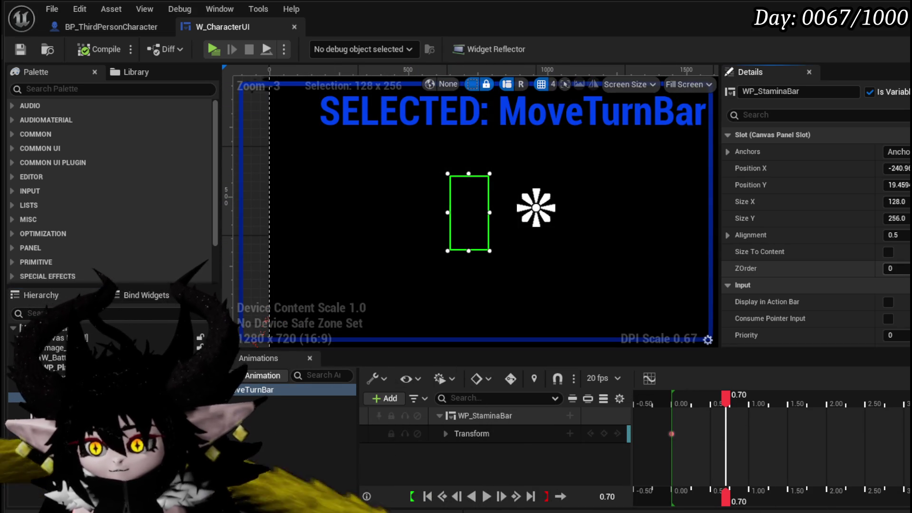
Step: Set the Border_Fade ZOrder to 10
{"action": "type", "text": "1"}
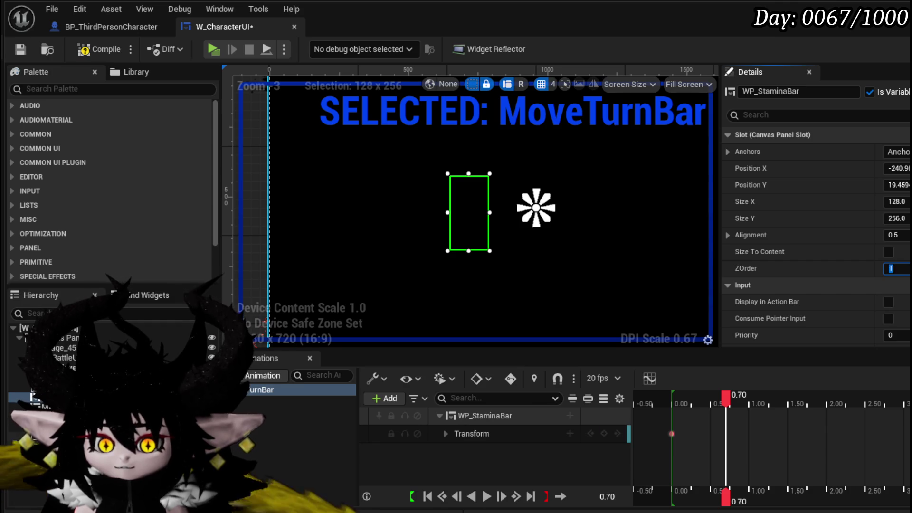
{"action": "left_click", "coordinate": [48, 436]}
{"action": "type", "text": "0"}
{"action": "key", "text": "Return"}
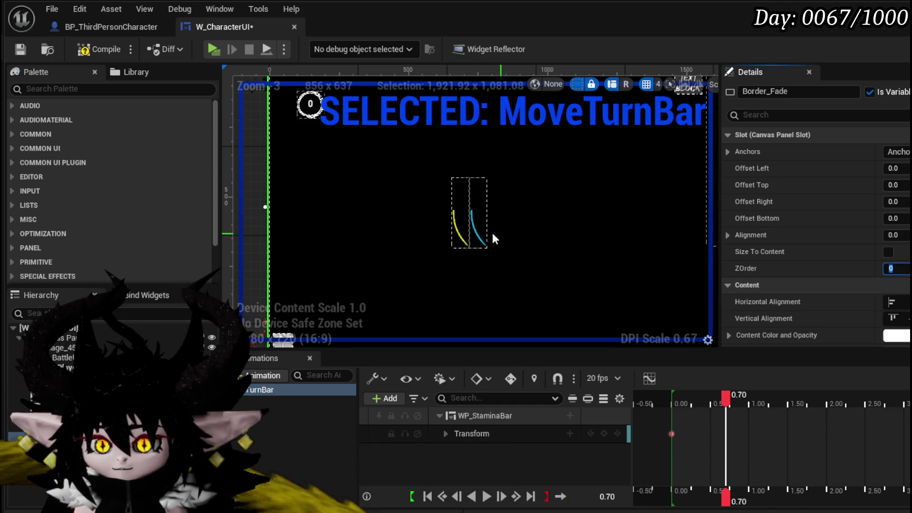
{"action": "scroll", "coordinate": [414, 224], "scroll_direction": "down", "scroll_amount": 2}
{"action": "scroll", "coordinate": [344, 203], "scroll_direction": "up", "scroll_amount": 3}
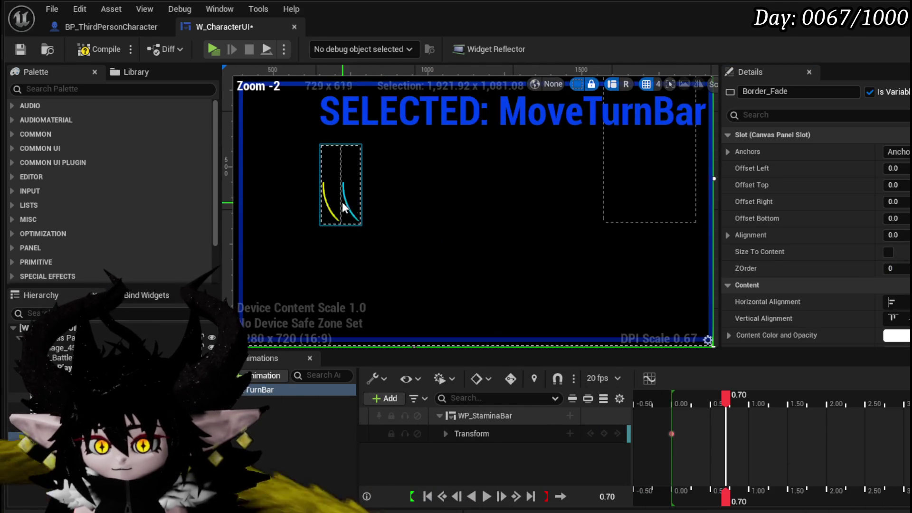
{"action": "left_click_drag", "start_coordinate": [326, 189], "coordinate": [405, 220]}
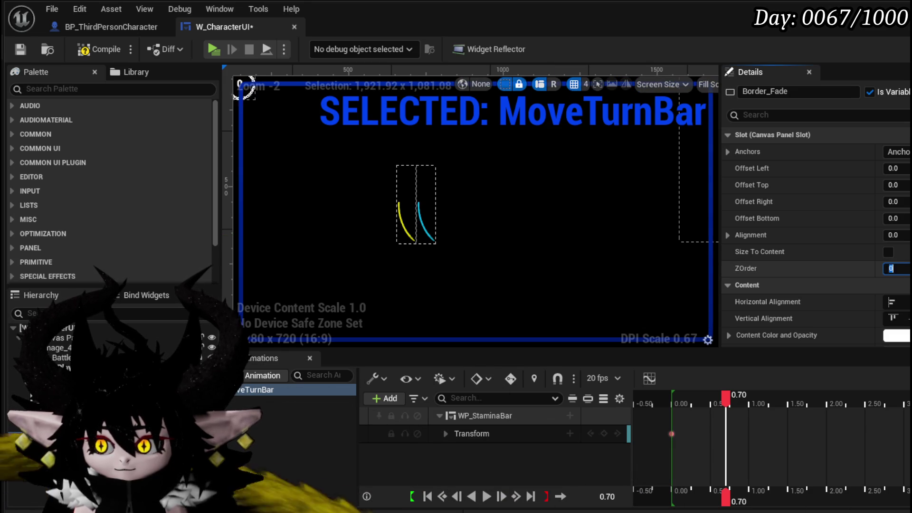
{"action": "type", "text": "10"}
{"action": "key", "text": "Return"}
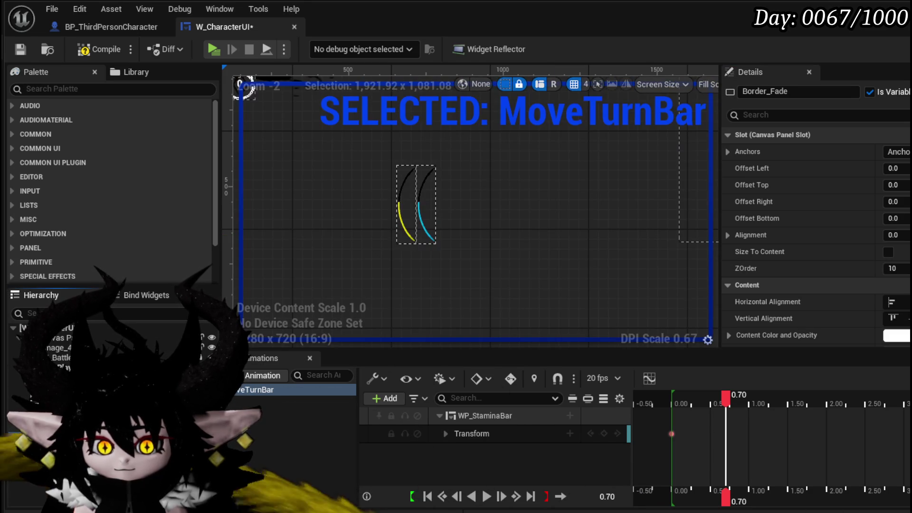
Step: Select the turn bar, save W_CharacterUI, and switch on Auto-Key recording
{"action": "left_click", "coordinate": [404, 208]}
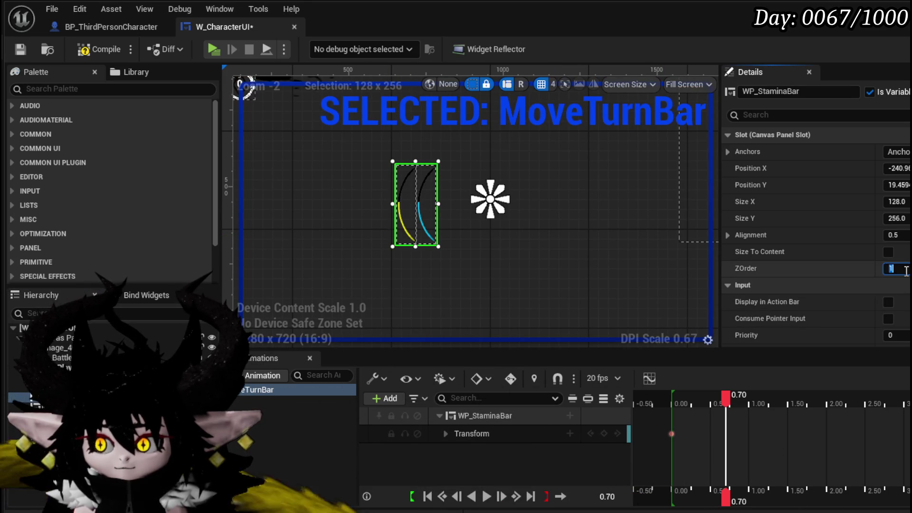
{"action": "left_click", "coordinate": [17, 51]}
{"action": "scroll", "coordinate": [328, 185], "scroll_direction": "down", "scroll_amount": 2}
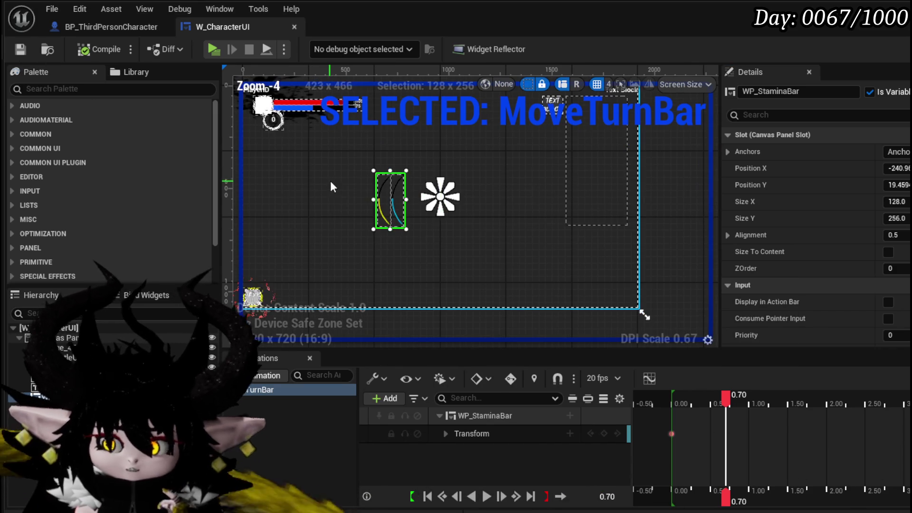
{"action": "left_click_drag", "start_coordinate": [333, 184], "coordinate": [394, 213]}
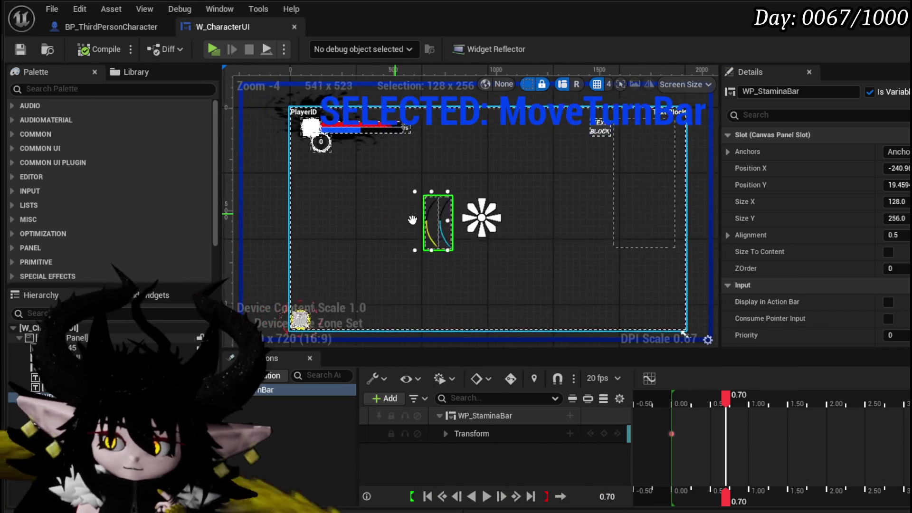
{"action": "scroll", "coordinate": [475, 245], "scroll_direction": "up", "scroll_amount": 1}
{"action": "left_click", "coordinate": [510, 378]}
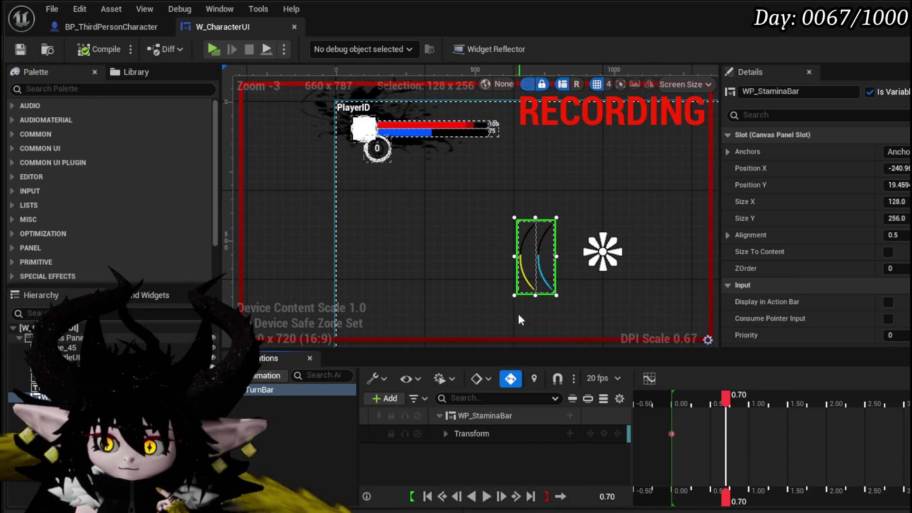
Step: Move the turn bar beside the PlayerID bar and add a Transform key at 0.70
{"action": "mouse_move", "coordinate": [534, 263]}
{"action": "left_mouse_down"}
{"action": "mouse_move", "coordinate": [371, 168]}
{"action": "mouse_move", "coordinate": [337, 136]}
{"action": "left_mouse_up"}
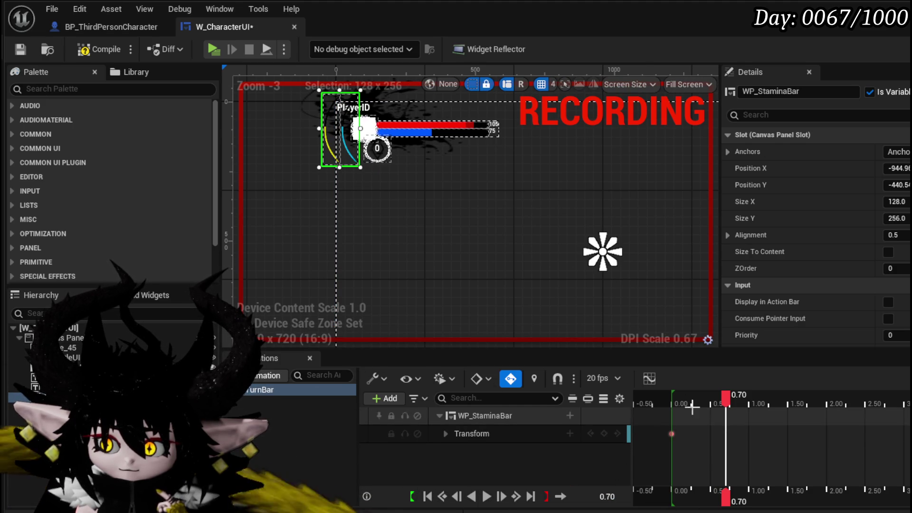
{"action": "left_click", "coordinate": [515, 381]}
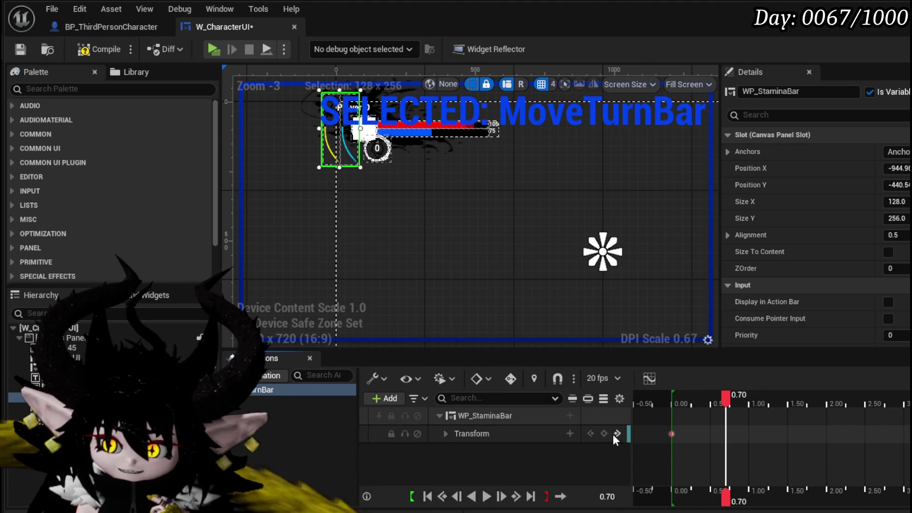
{"action": "left_click", "coordinate": [604, 433]}
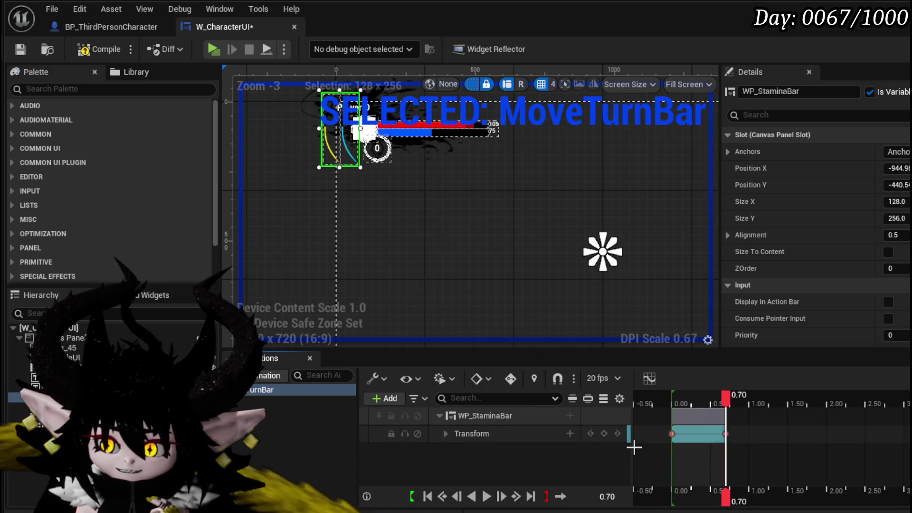
Step: Rewind the MoveTurnBar playhead to 0.00 and save W_CharacterUI
{"action": "left_click_drag", "start_coordinate": [725, 402], "coordinate": [670, 408]}
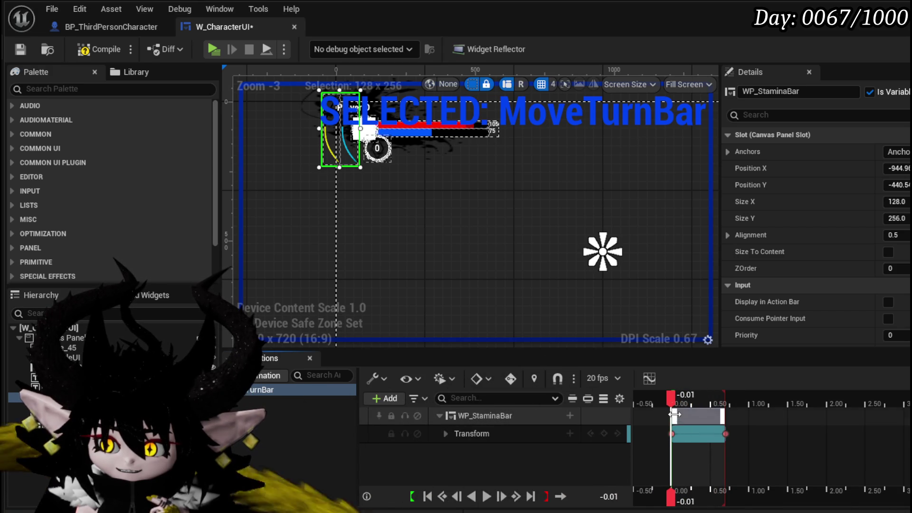
{"action": "scroll", "coordinate": [526, 298], "scroll_direction": "down", "scroll_amount": 1}
{"action": "scroll", "coordinate": [354, 266], "scroll_direction": "down", "scroll_amount": 2}
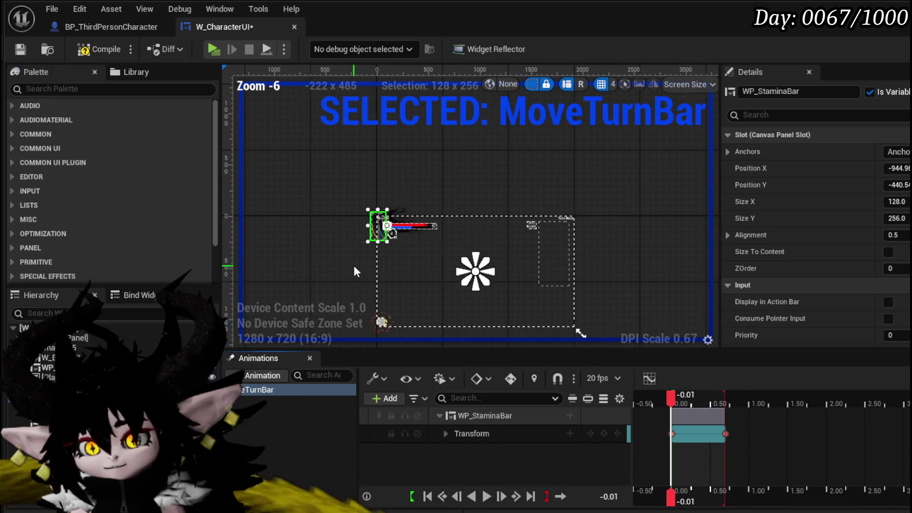
{"action": "left_click_drag", "start_coordinate": [354, 266], "coordinate": [330, 213]}
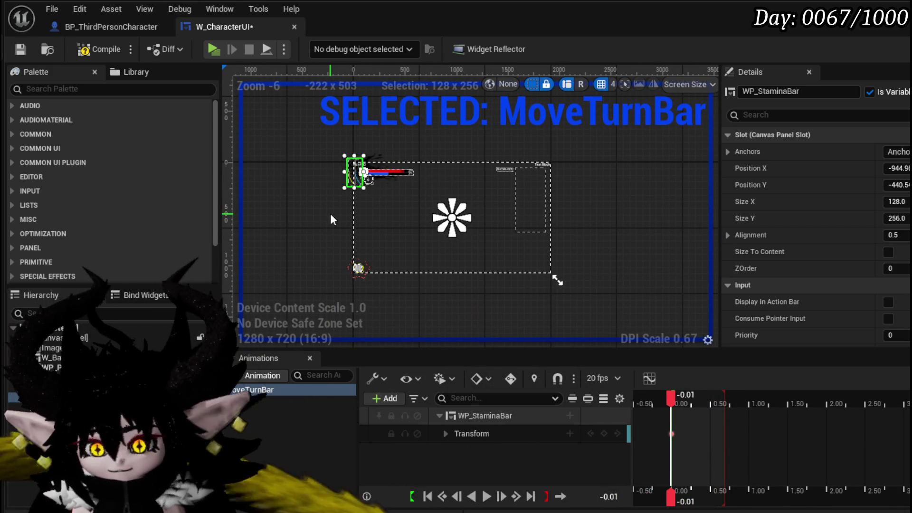
{"action": "key", "text": "ctrl+s"}
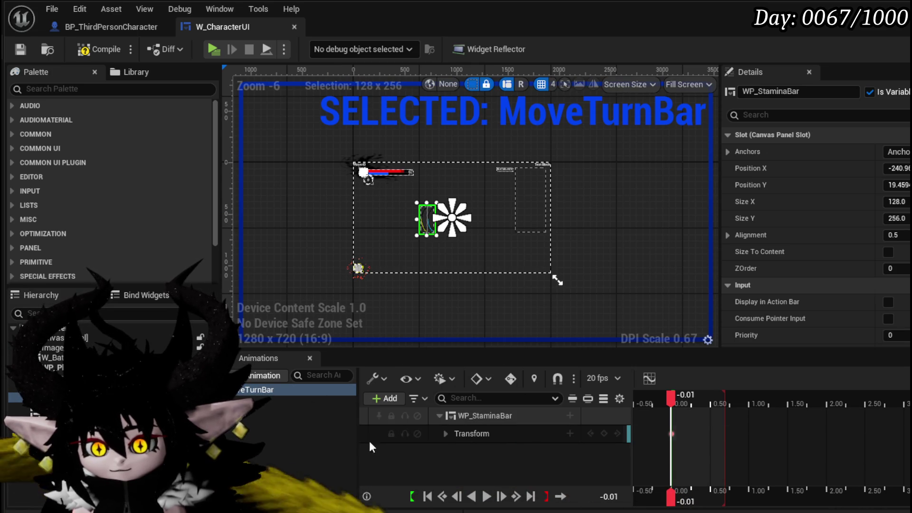
Step: Widen the sequencer, select the Transform track, and scrub MoveTurnBar to 0.48
{"action": "left_click", "coordinate": [360, 421]}
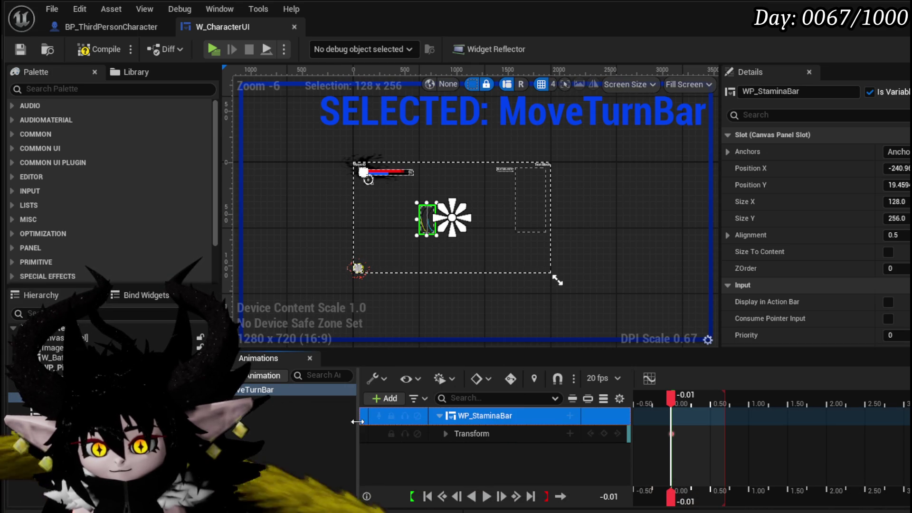
{"action": "left_click_drag", "start_coordinate": [358, 421], "coordinate": [302, 421]}
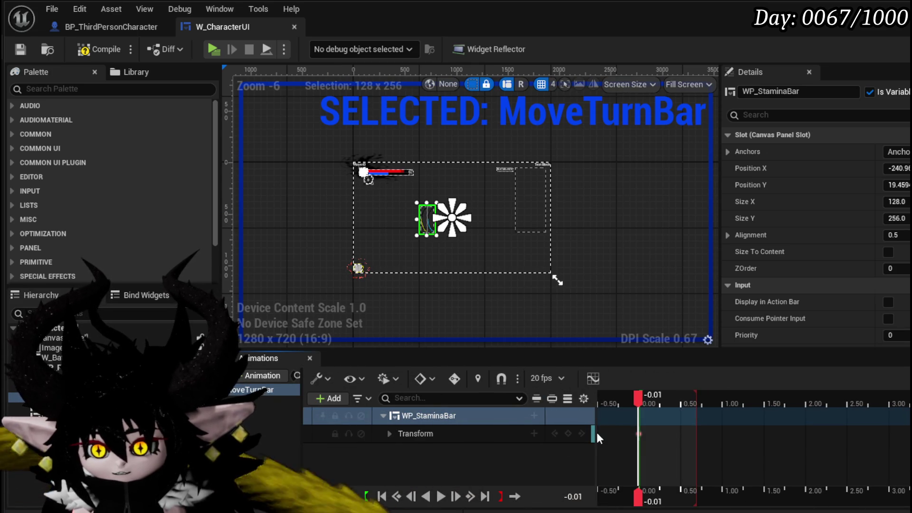
{"action": "mouse_move", "coordinate": [597, 433]}
{"action": "left_mouse_down"}
{"action": "mouse_move", "coordinate": [520, 433]}
{"action": "mouse_move", "coordinate": [535, 434]}
{"action": "left_mouse_up"}
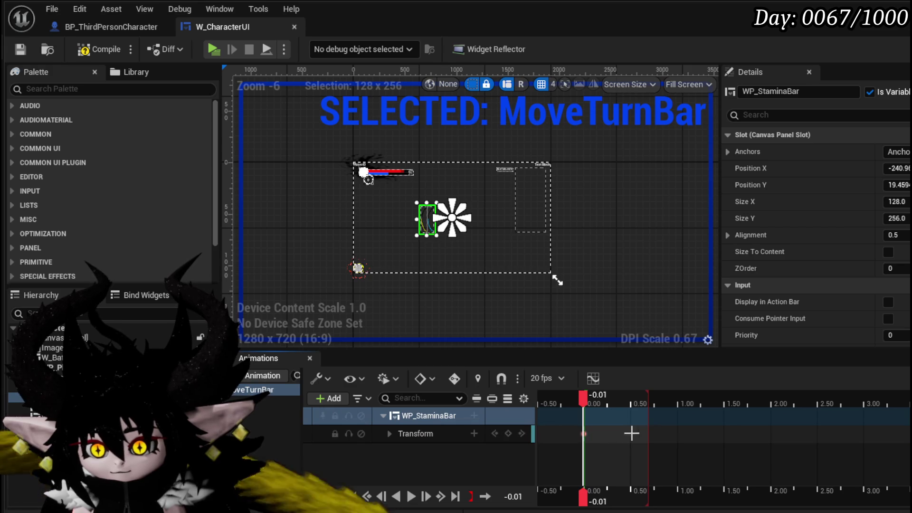
{"action": "scroll", "coordinate": [613, 435], "scroll_direction": "up", "scroll_amount": 5}
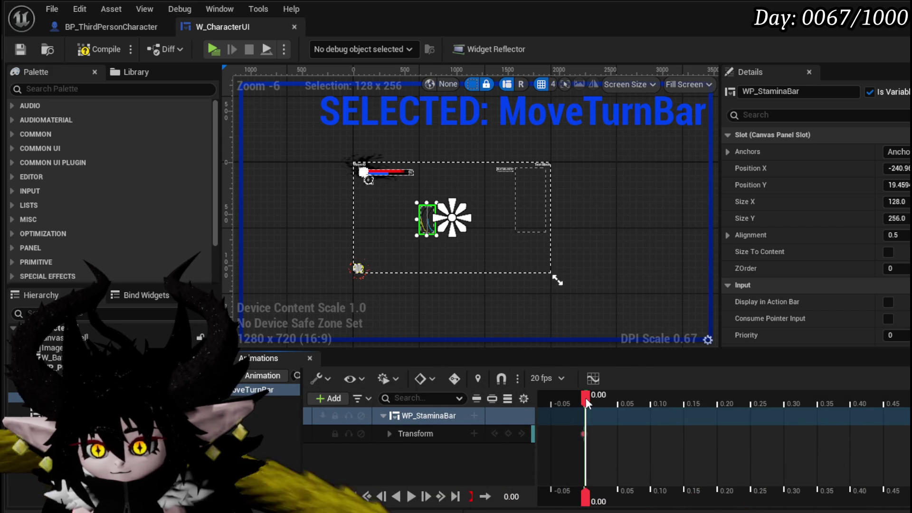
{"action": "left_click", "coordinate": [521, 441]}
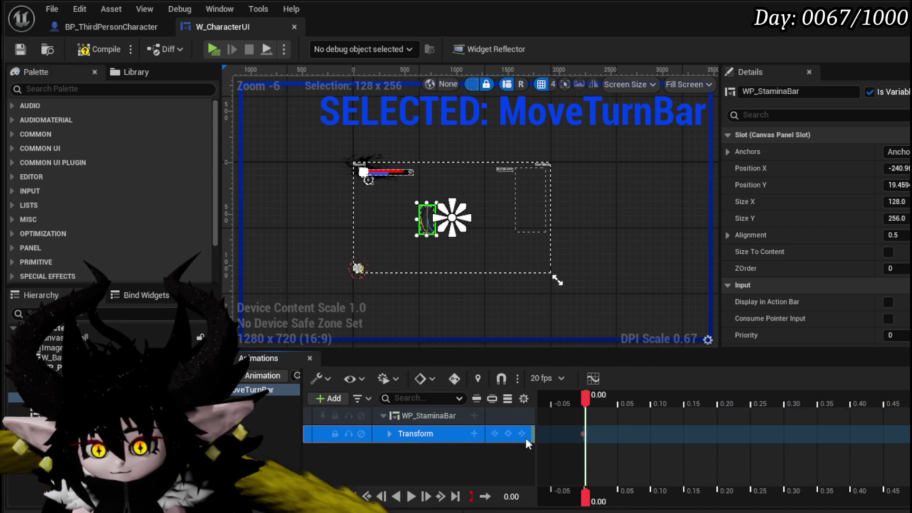
{"action": "scroll", "coordinate": [361, 225], "scroll_direction": "up", "scroll_amount": 2}
{"action": "left_click_drag", "start_coordinate": [584, 401], "coordinate": [735, 402]}
{"action": "left_click_drag", "start_coordinate": [802, 405], "coordinate": [904, 407]}
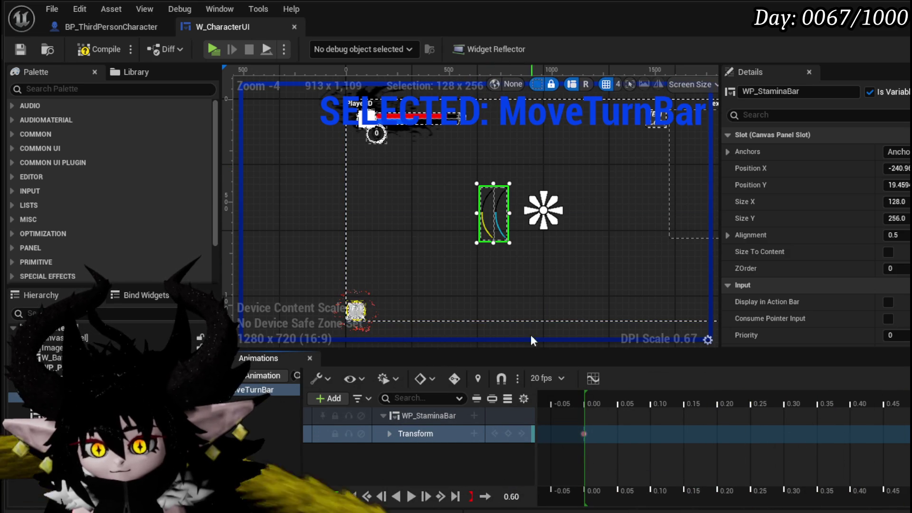
Step: With Auto-Key on, key Transform, drag WP_StaminaBar beside PlayerID, and rewind to 0.00
{"action": "left_click", "coordinate": [455, 380]}
{"action": "left_click", "coordinate": [508, 433]}
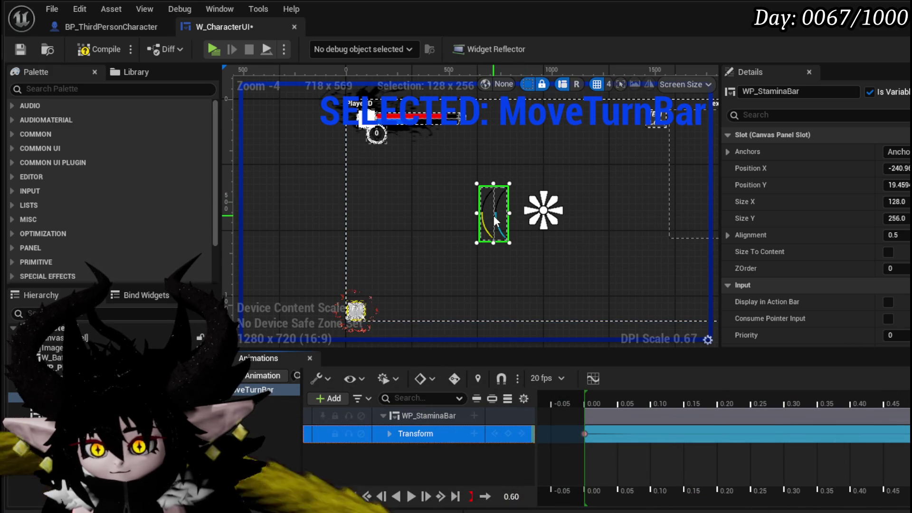
{"action": "left_click_drag", "start_coordinate": [493, 215], "coordinate": [339, 127]}
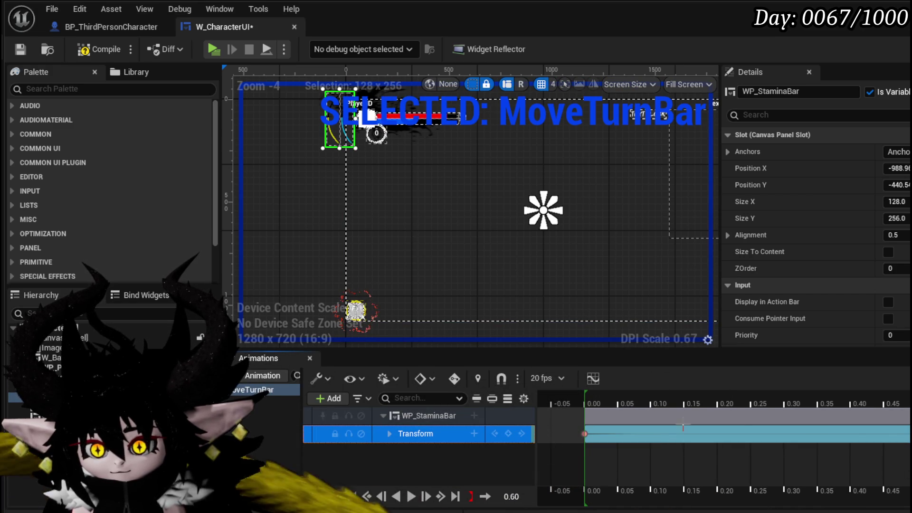
{"action": "left_click_drag", "start_coordinate": [871, 398], "coordinate": [584, 398]}
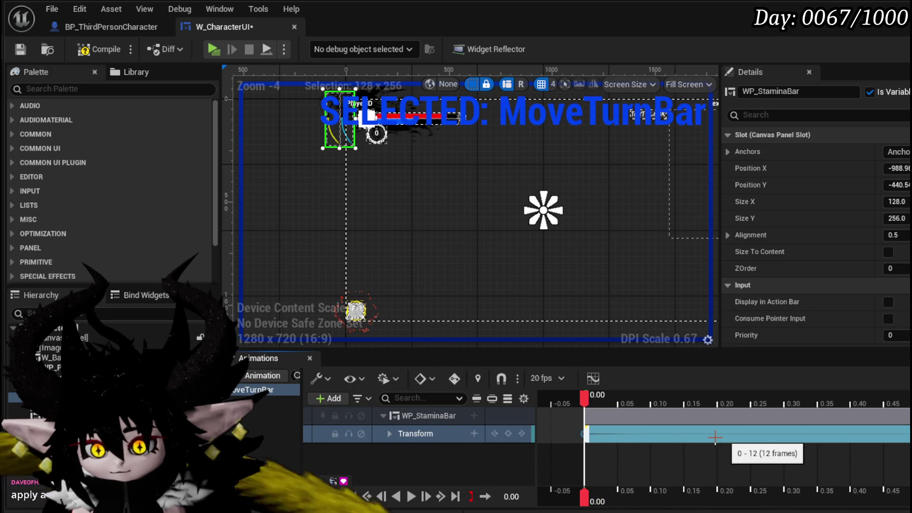
Step: Expand WP_StaminaBar's Transform and Translation tracks and move the playhead toward the end
{"action": "left_click", "coordinate": [388, 434]}
{"action": "scroll", "coordinate": [452, 437], "scroll_direction": "down", "scroll_amount": 2}
{"action": "scroll", "coordinate": [452, 438], "scroll_direction": "up", "scroll_amount": 2}
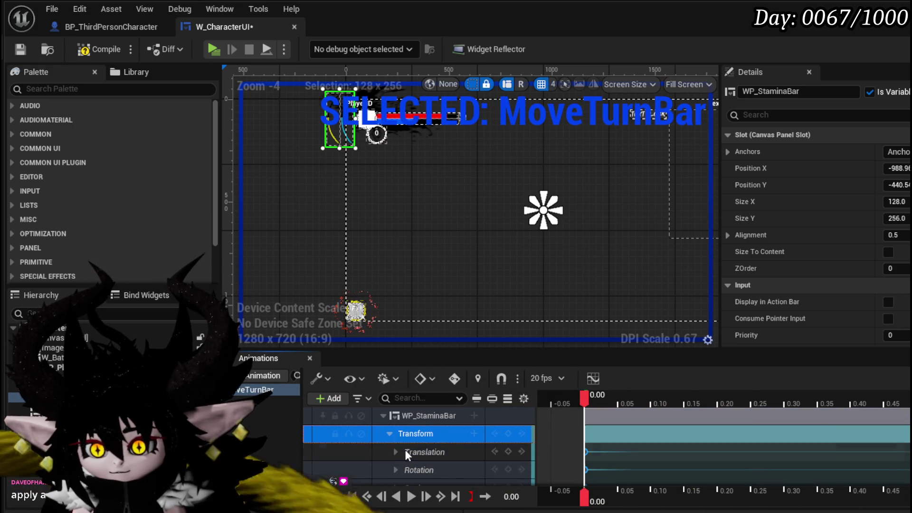
{"action": "scroll", "coordinate": [399, 436], "scroll_direction": "down", "scroll_amount": 2}
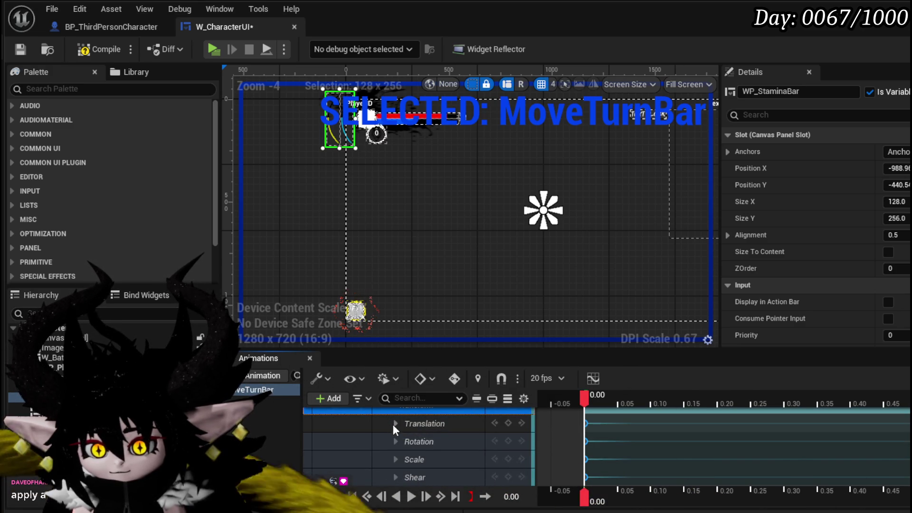
{"action": "left_click", "coordinate": [395, 423]}
{"action": "left_click_drag", "start_coordinate": [584, 398], "coordinate": [910, 424]}
Step: Undo the bar move, returning WP_StaminaBar to about -240.96, 19.46 at centre
{"action": "scroll", "coordinate": [451, 442], "scroll_direction": "up", "scroll_amount": 2}
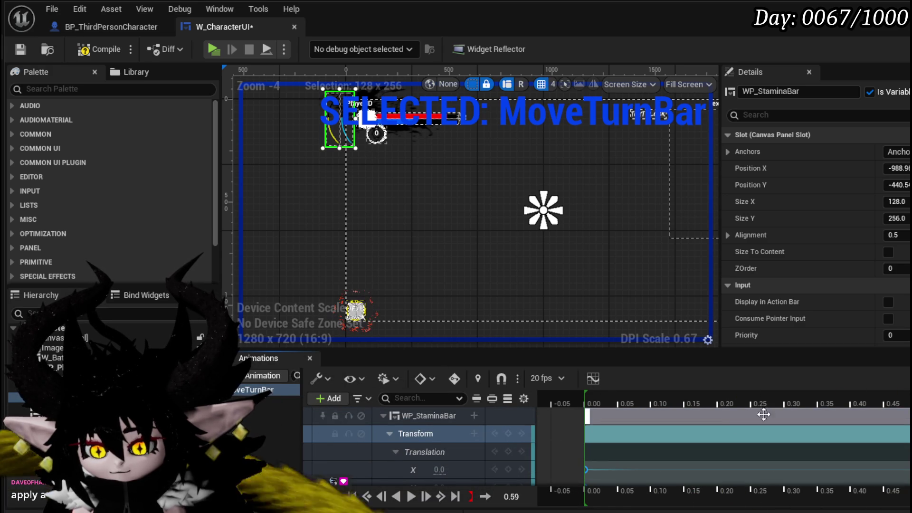
{"action": "scroll", "coordinate": [350, 246], "scroll_direction": "down", "scroll_amount": 1}
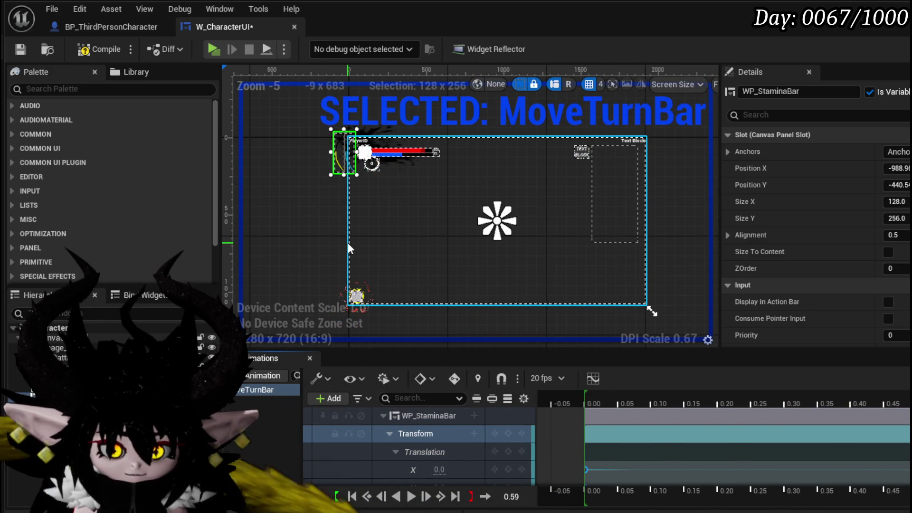
{"action": "left_click_drag", "start_coordinate": [365, 246], "coordinate": [349, 241]}
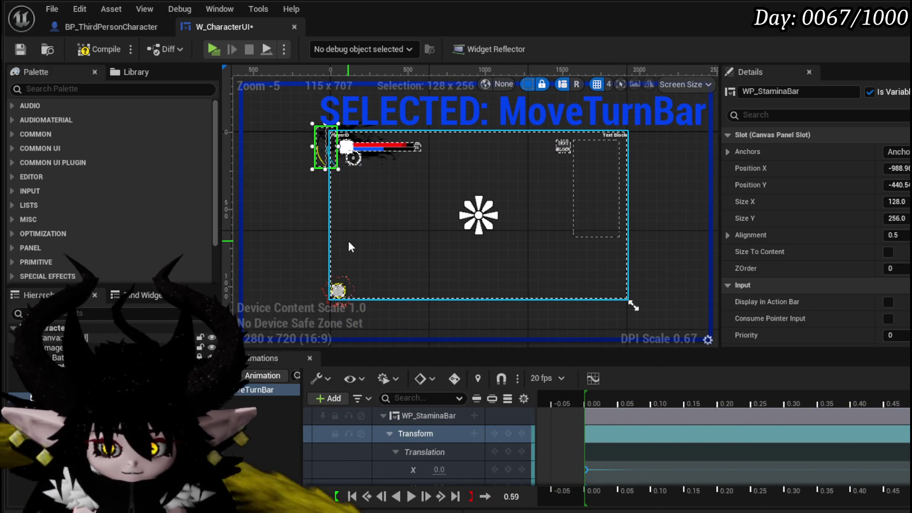
{"action": "key", "text": "ctrl+z"}
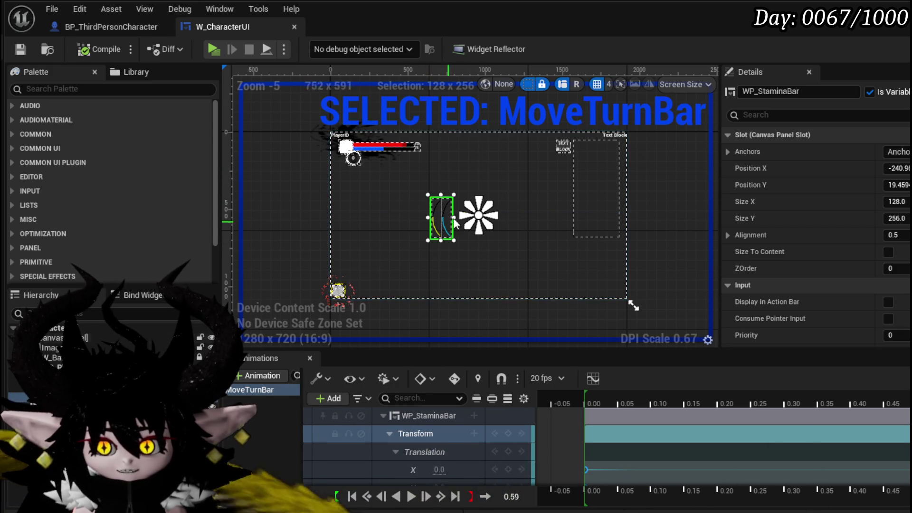
{"action": "scroll", "coordinate": [389, 219], "scroll_direction": "up", "scroll_amount": 2}
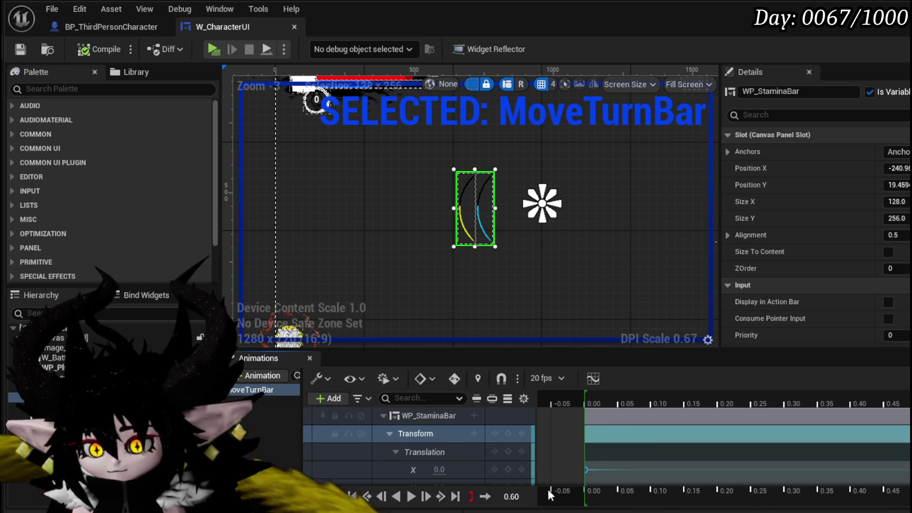
{"action": "scroll", "coordinate": [418, 446], "scroll_direction": "down", "scroll_amount": 2}
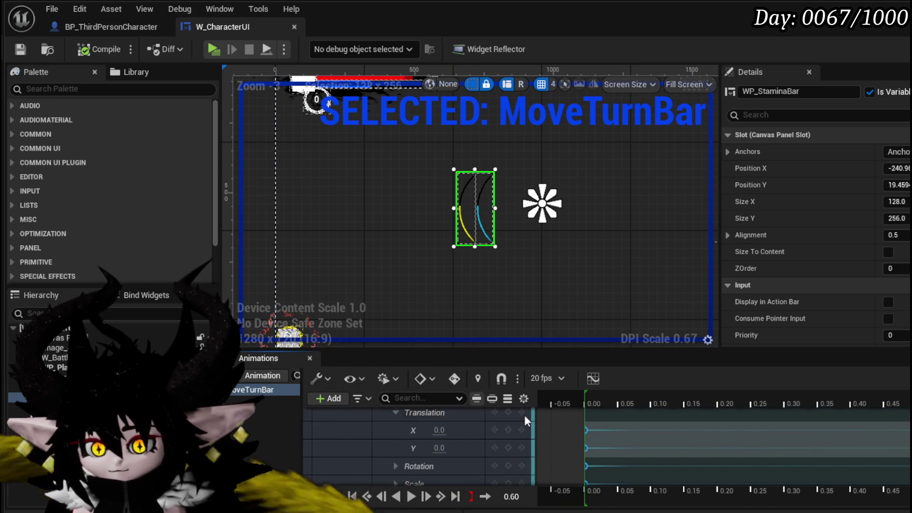
Step: At 0.00, add a Translation X key for WP_StaminaBar and undo the trial move
{"action": "left_click", "coordinate": [588, 402]}
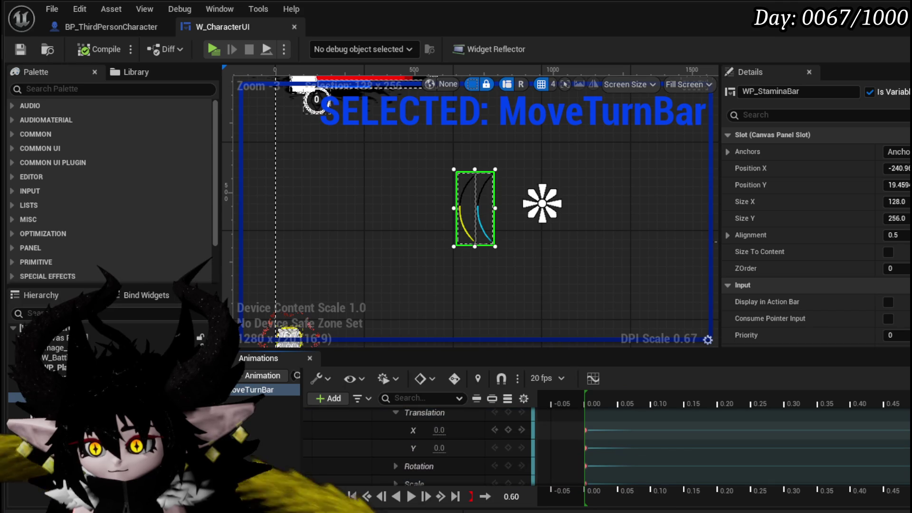
{"action": "scroll", "coordinate": [375, 187], "scroll_direction": "down", "scroll_amount": 1}
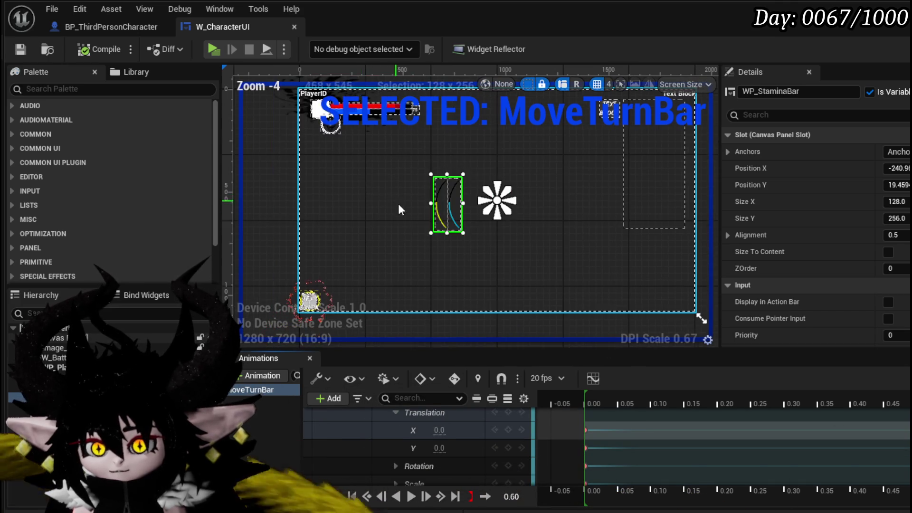
{"action": "mouse_move", "coordinate": [488, 258]}
{"action": "left_mouse_down"}
{"action": "mouse_move", "coordinate": [348, 181]}
{"action": "mouse_move", "coordinate": [345, 166]}
{"action": "left_mouse_up"}
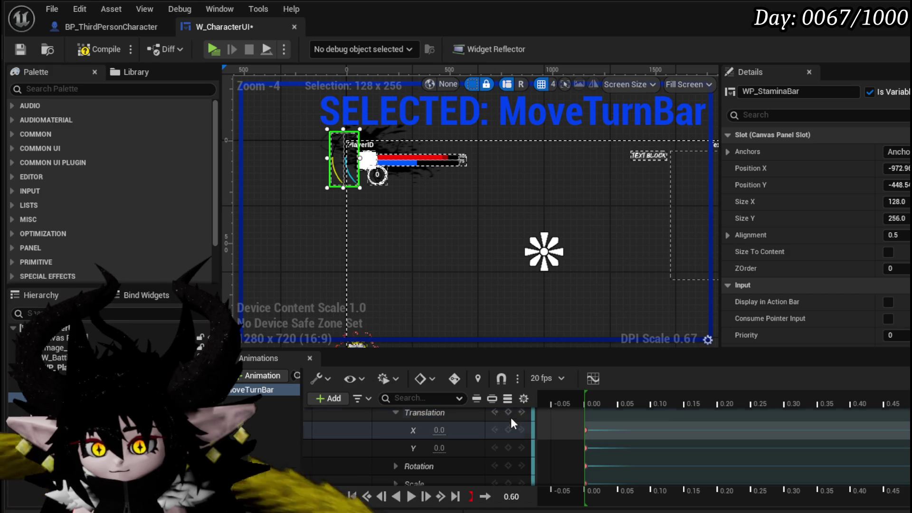
{"action": "left_click", "coordinate": [512, 416]}
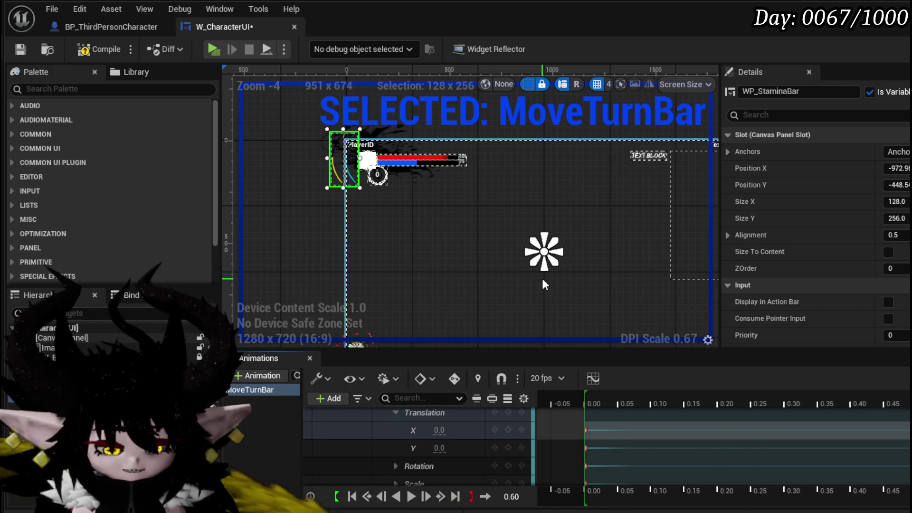
{"action": "key", "text": "ctrl+z"}
Step: Adjust the Translation values to about -720.78, -460.92, placing the bar beside PlayerID
{"action": "left_click", "coordinate": [429, 440]}
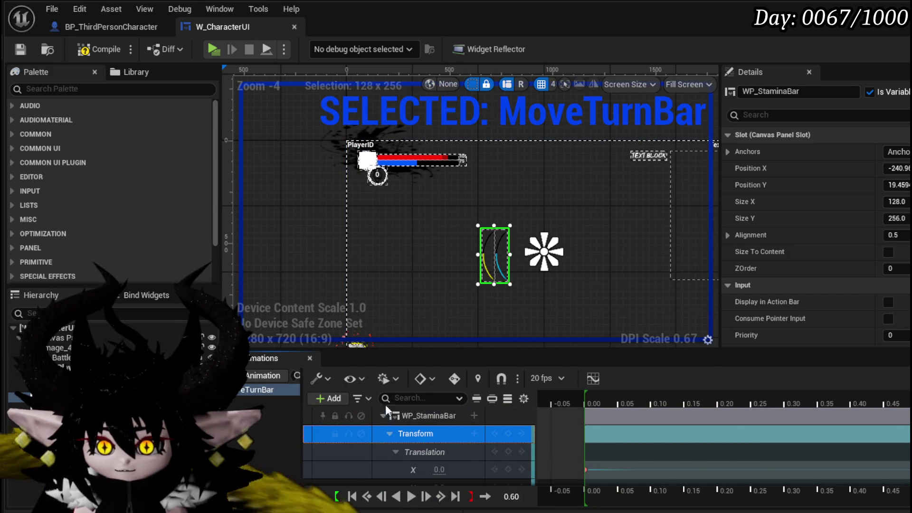
{"action": "scroll", "coordinate": [546, 271], "scroll_direction": "down", "scroll_amount": 1}
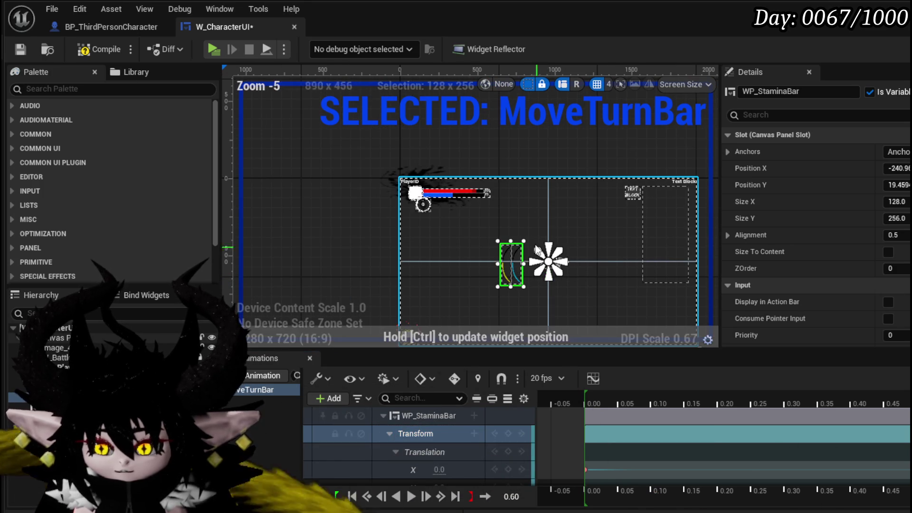
{"action": "left_click_drag", "start_coordinate": [473, 289], "coordinate": [440, 243]}
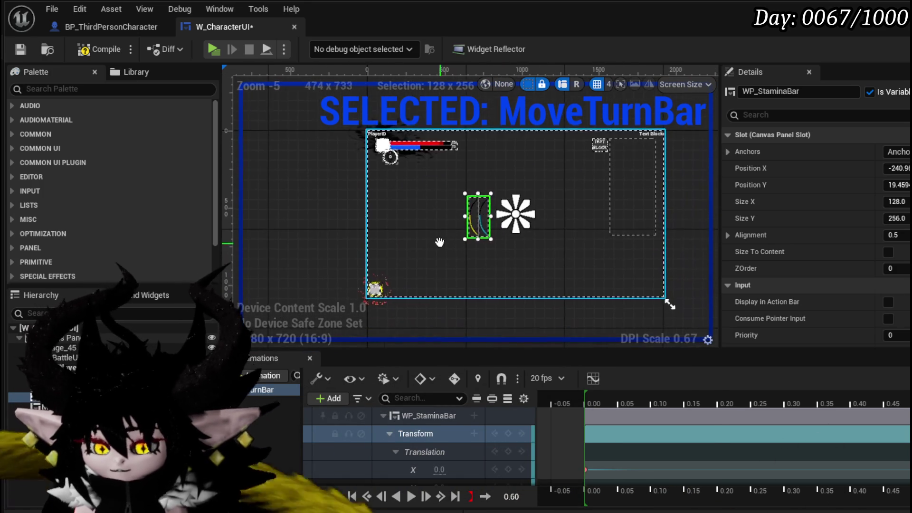
{"action": "scroll", "coordinate": [451, 337], "scroll_direction": "up", "scroll_amount": 1}
{"action": "scroll", "coordinate": [443, 449], "scroll_direction": "down", "scroll_amount": 3}
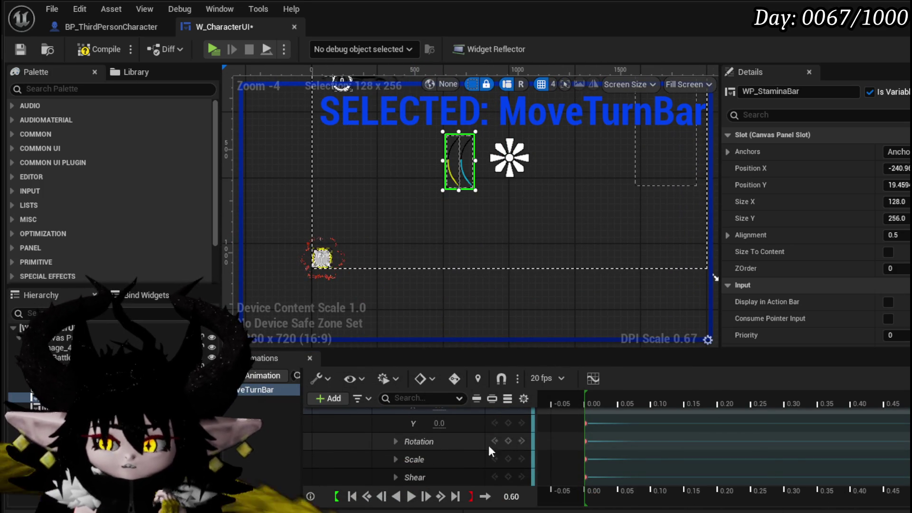
{"action": "left_click", "coordinate": [395, 460]}
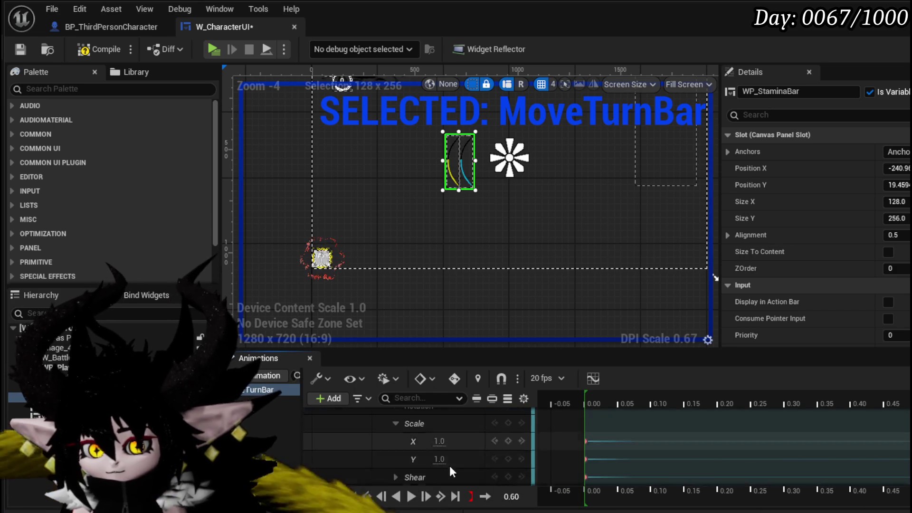
{"action": "scroll", "coordinate": [446, 460], "scroll_direction": "up", "scroll_amount": 3}
{"action": "mouse_move", "coordinate": [440, 448]}
{"action": "left_mouse_down"}
{"action": "mouse_move", "coordinate": [456, 448]}
{"action": "mouse_move", "coordinate": [418, 448]}
{"action": "mouse_move", "coordinate": [457, 469]}
{"action": "left_mouse_up"}
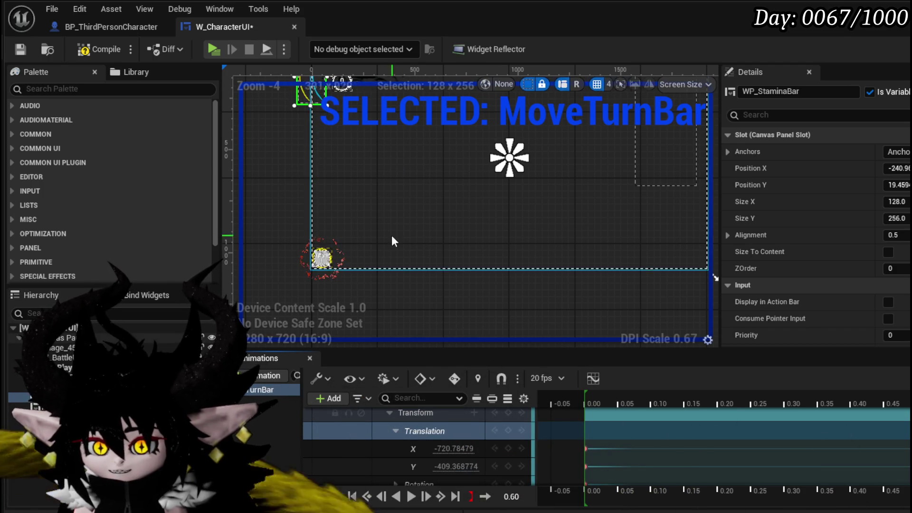
{"action": "scroll", "coordinate": [311, 250], "scroll_direction": "up", "scroll_amount": 5}
Step: Raise the turn bar's Translation Y key and scrub the MoveTurnBar timeline to preview it
{"action": "scroll", "coordinate": [281, 230], "scroll_direction": "up", "scroll_amount": 1}
{"action": "left_click_drag", "start_coordinate": [456, 467], "coordinate": [455, 466]}
{"action": "left_click", "coordinate": [420, 378]}
{"action": "left_click", "coordinate": [419, 379]}
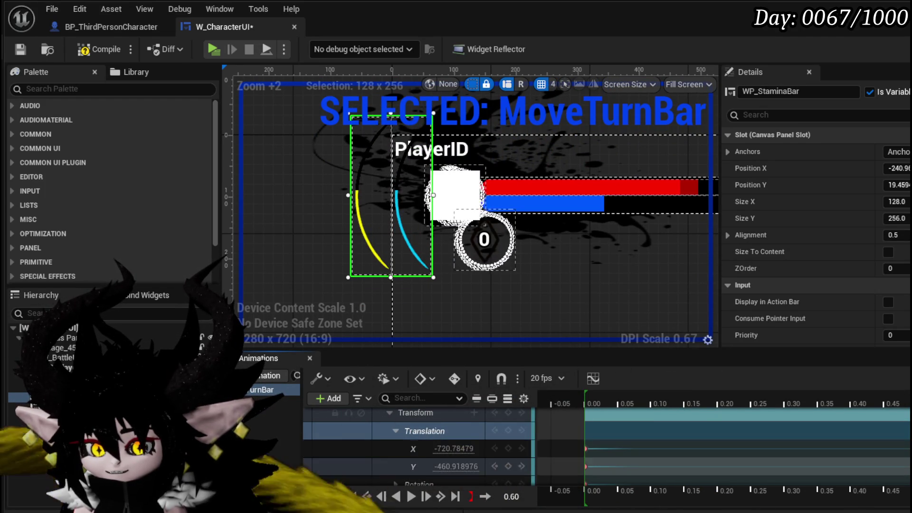
{"action": "mouse_move", "coordinate": [874, 403]}
{"action": "left_mouse_down"}
{"action": "mouse_move", "coordinate": [845, 403]}
{"action": "mouse_move", "coordinate": [911, 403]}
{"action": "left_mouse_up"}
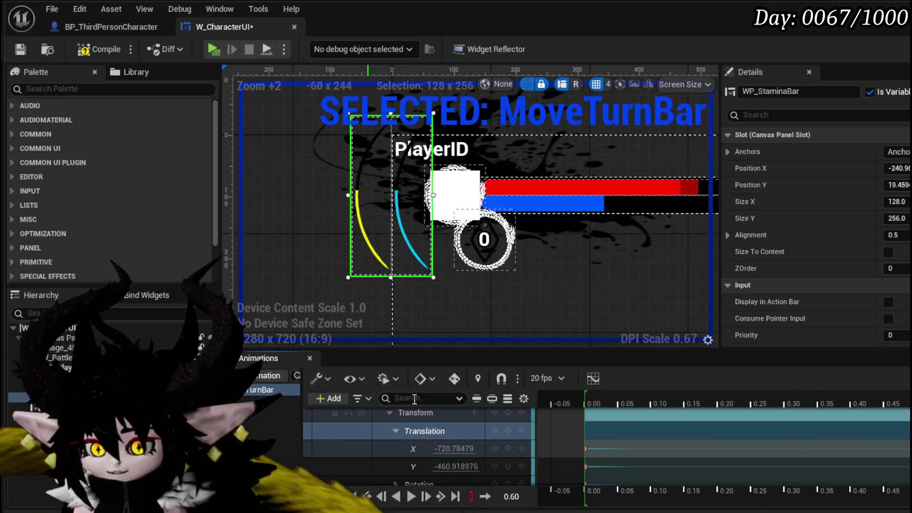
{"action": "scroll", "coordinate": [414, 439], "scroll_direction": "down", "scroll_amount": 5}
Step: Narrow the turn bar by setting its Scale X to 0.4
{"action": "mouse_move", "coordinate": [441, 440]}
{"action": "left_mouse_down"}
{"action": "mouse_move", "coordinate": [418, 440]}
{"action": "mouse_move", "coordinate": [429, 460]}
{"action": "mouse_move", "coordinate": [406, 460]}
{"action": "mouse_move", "coordinate": [425, 441]}
{"action": "left_mouse_up"}
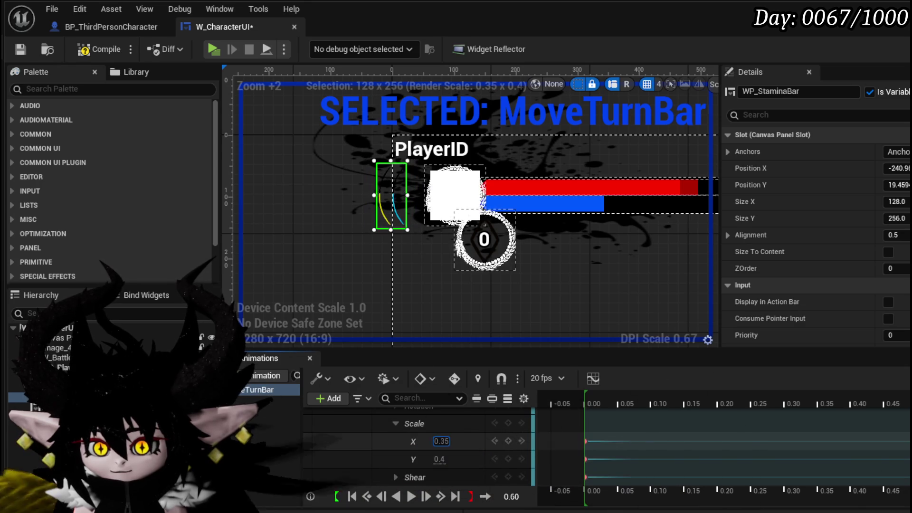
{"action": "left_click", "coordinate": [444, 442]}
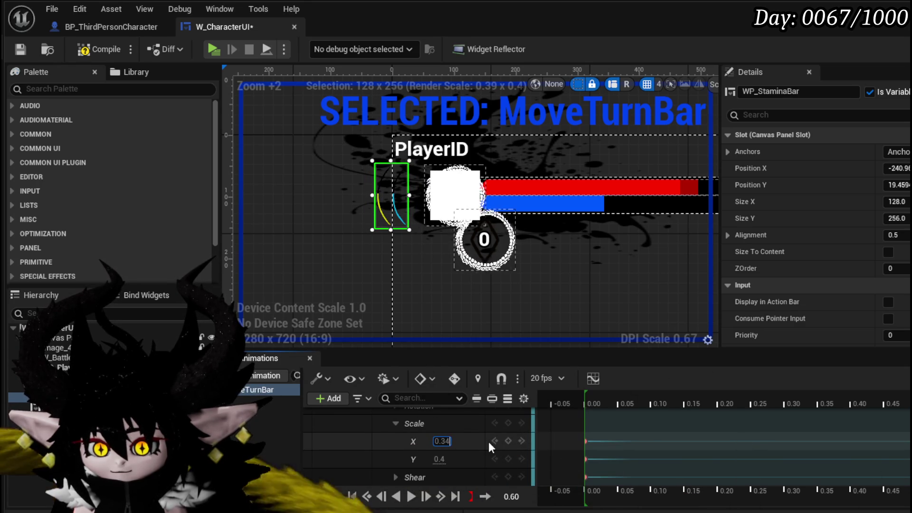
{"action": "key", "text": "BackSpace"}
{"action": "key", "text": "BackSpace"}
{"action": "type", "text": "4"}
{"action": "key", "text": "Return"}
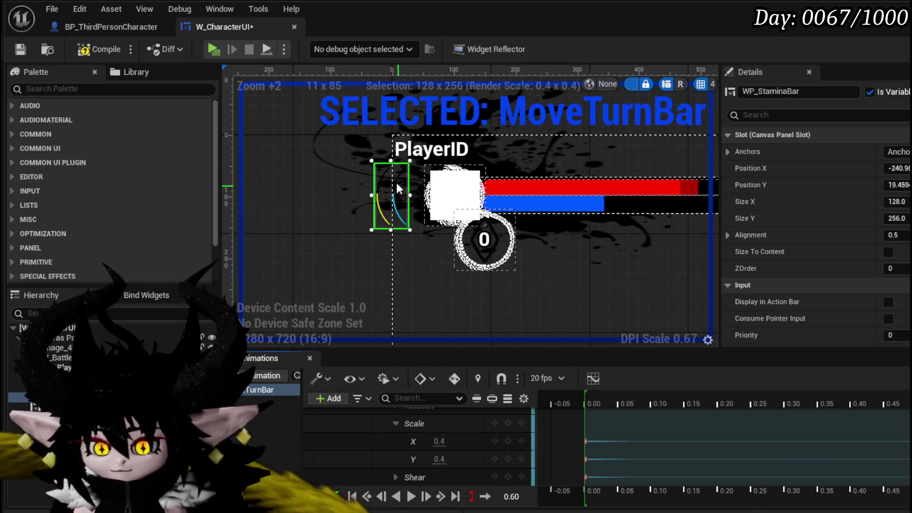
Step: Shift the bar up and right via Translation Y and X, then save W_CharacterUI
{"action": "scroll", "coordinate": [402, 190], "scroll_direction": "up", "scroll_amount": 5}
{"action": "scroll", "coordinate": [457, 444], "scroll_direction": "up", "scroll_amount": 2}
{"action": "mouse_move", "coordinate": [457, 443]}
{"action": "left_mouse_down"}
{"action": "mouse_move", "coordinate": [448, 446]}
{"action": "mouse_move", "coordinate": [458, 447]}
{"action": "mouse_move", "coordinate": [463, 429]}
{"action": "left_mouse_up"}
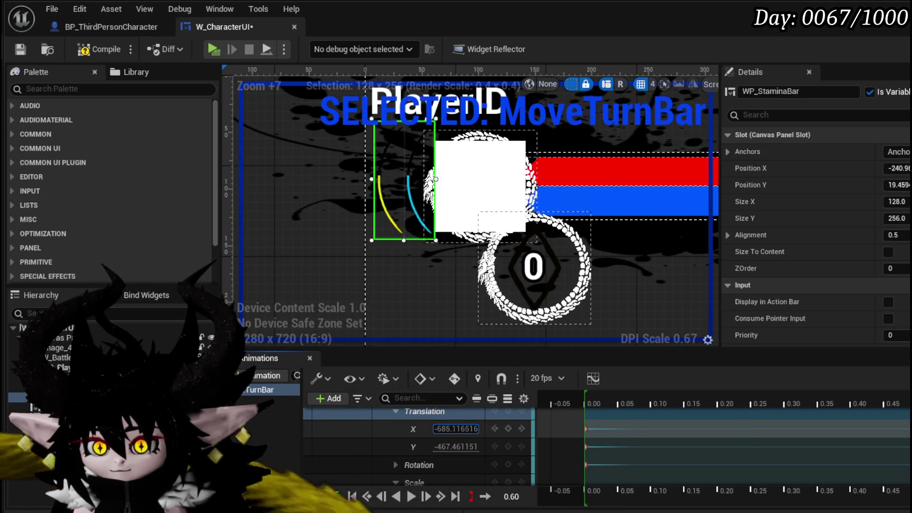
{"action": "left_click_drag", "start_coordinate": [456, 429], "coordinate": [454, 447]}
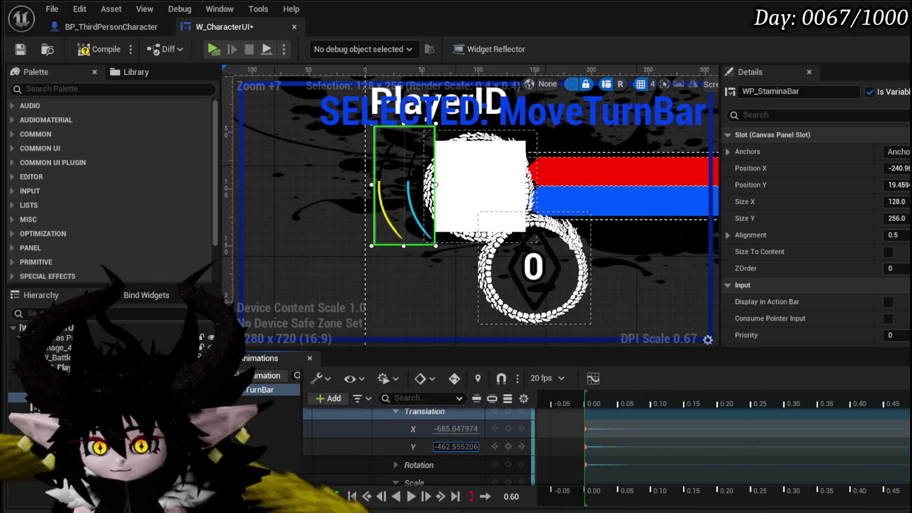
{"action": "scroll", "coordinate": [400, 289], "scroll_direction": "down", "scroll_amount": 3}
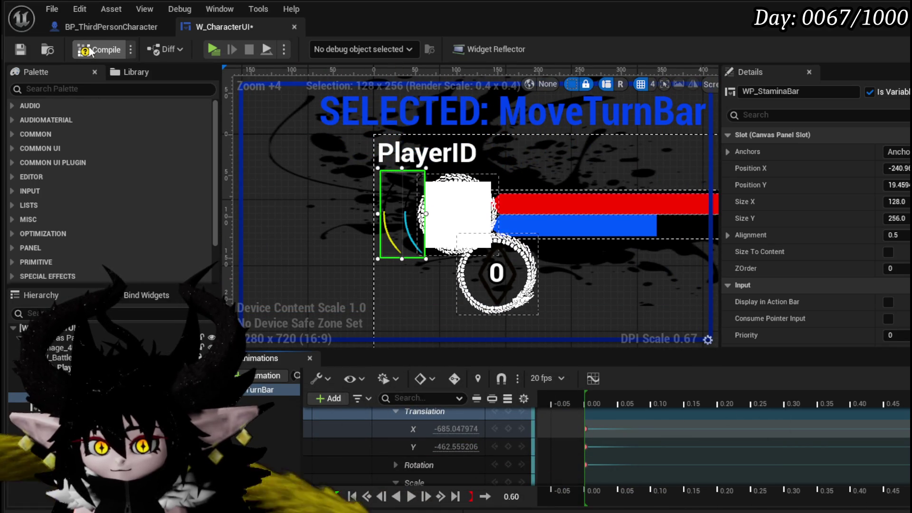
{"action": "key", "text": "ctrl+s"}
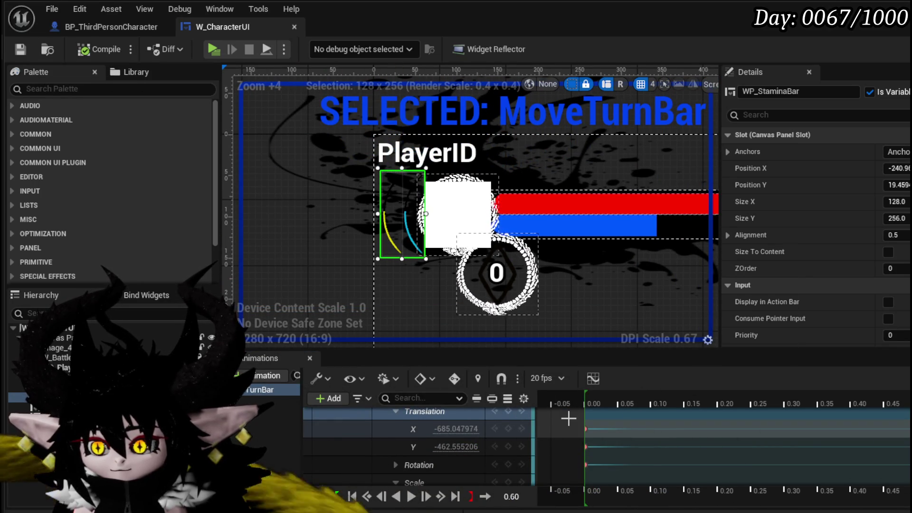
Step: Preview the bar from start to end of MoveTurnBar, with the turn bar centred on the canvas
{"action": "left_click_drag", "start_coordinate": [836, 403], "coordinate": [771, 405]}
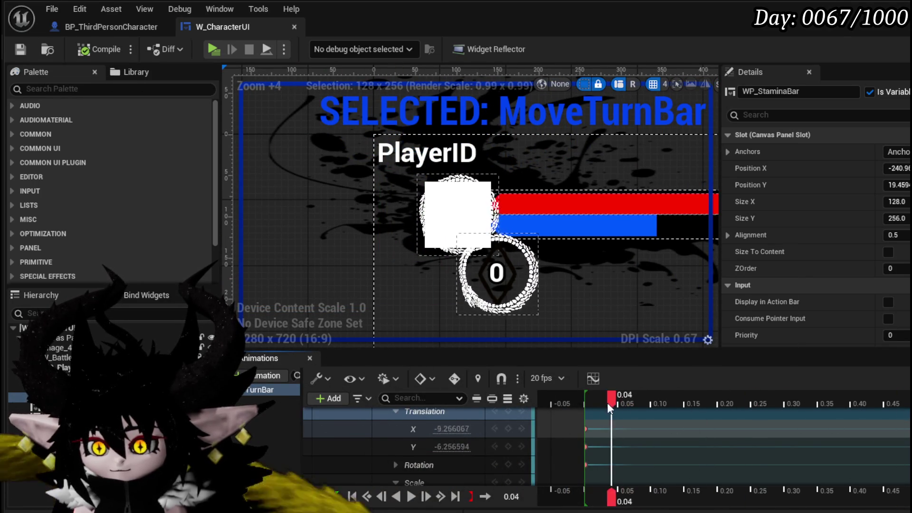
{"action": "left_click_drag", "start_coordinate": [612, 402], "coordinate": [583, 402]}
{"action": "scroll", "coordinate": [384, 249], "scroll_direction": "down", "scroll_amount": 7}
{"action": "left_click_drag", "start_coordinate": [409, 267], "coordinate": [285, 111]}
{"action": "mouse_move", "coordinate": [614, 405]}
{"action": "left_mouse_down"}
{"action": "mouse_move", "coordinate": [911, 404]}
{"action": "mouse_move", "coordinate": [581, 404]}
{"action": "mouse_move", "coordinate": [591, 409]}
{"action": "left_mouse_up"}
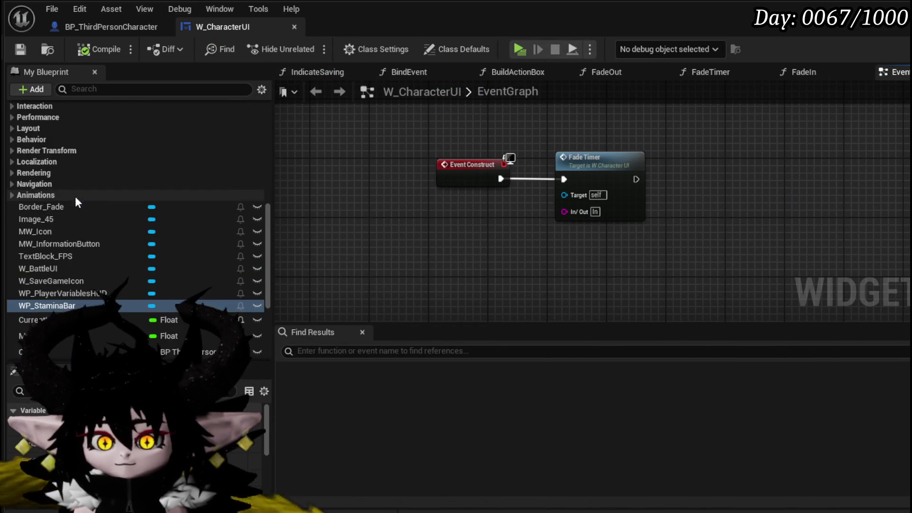
Step: Add a new function named MoveTurnBarAnim
{"action": "scroll", "coordinate": [120, 209], "scroll_direction": "up", "scroll_amount": 10}
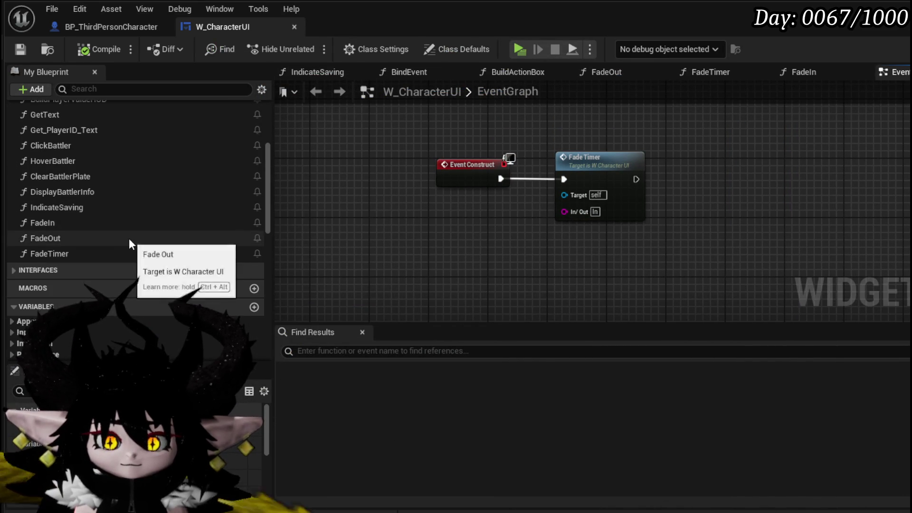
{"action": "scroll", "coordinate": [130, 236], "scroll_direction": "up", "scroll_amount": 5}
{"action": "left_click", "coordinate": [253, 132]}
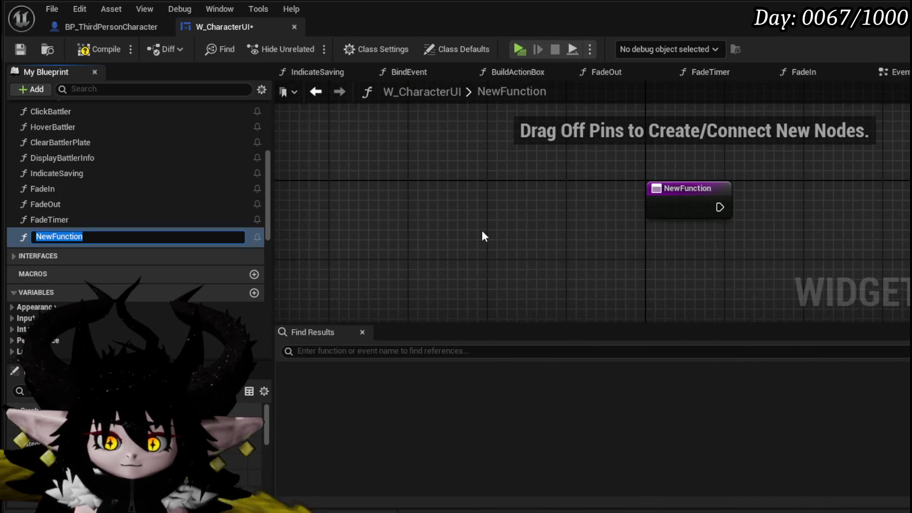
{"action": "type", "text": "MoveTu"}
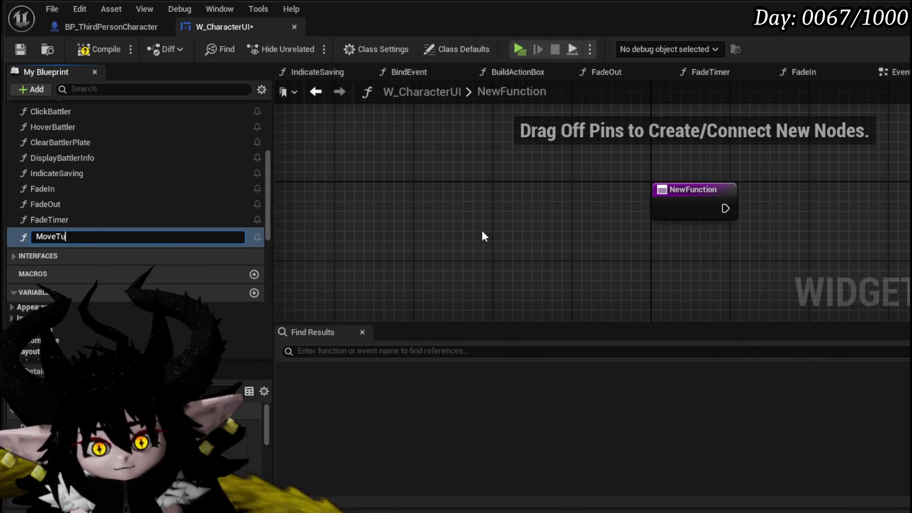
{"action": "type", "text": "rnBarAnima"}
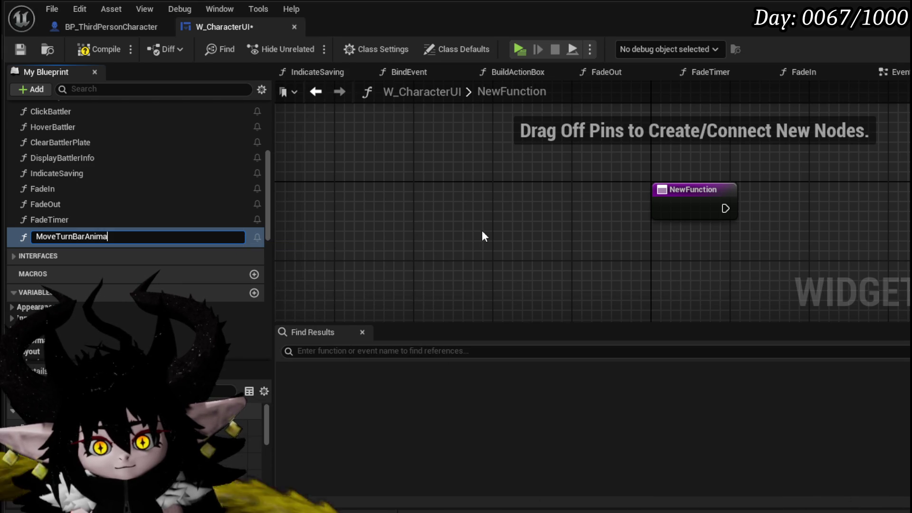
{"action": "key", "text": "BackSpace"}
{"action": "key", "text": "Return"}
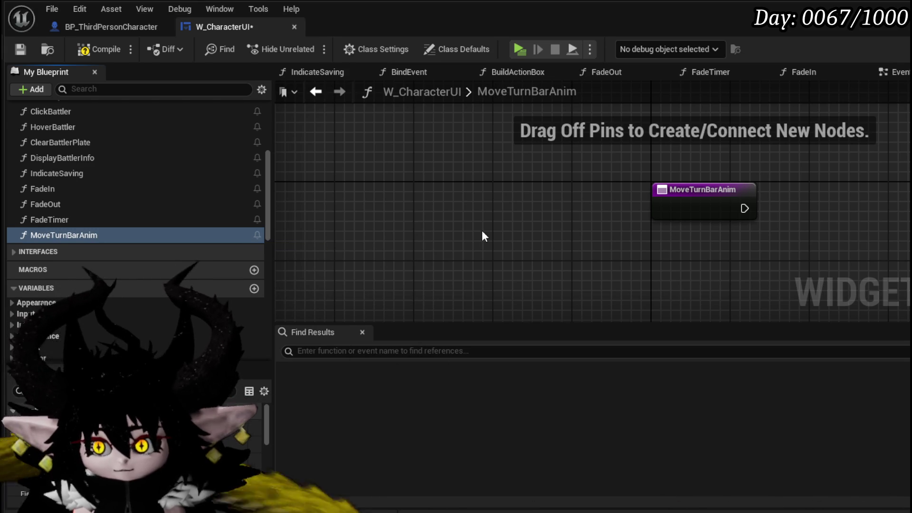
Step: Place a MoveTurnBar animation reference feeding a Play Animation Forward node
{"action": "scroll", "coordinate": [88, 254], "scroll_direction": "down", "scroll_amount": 3}
{"action": "scroll", "coordinate": [88, 254], "scroll_direction": "down", "scroll_amount": 5}
{"action": "left_click", "coordinate": [12, 196]}
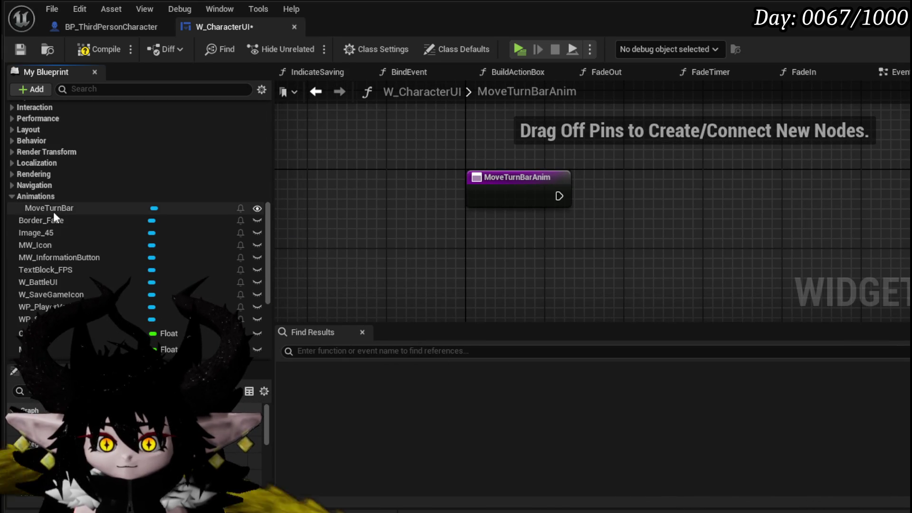
{"action": "left_click_drag", "start_coordinate": [53, 211], "coordinate": [504, 125]}
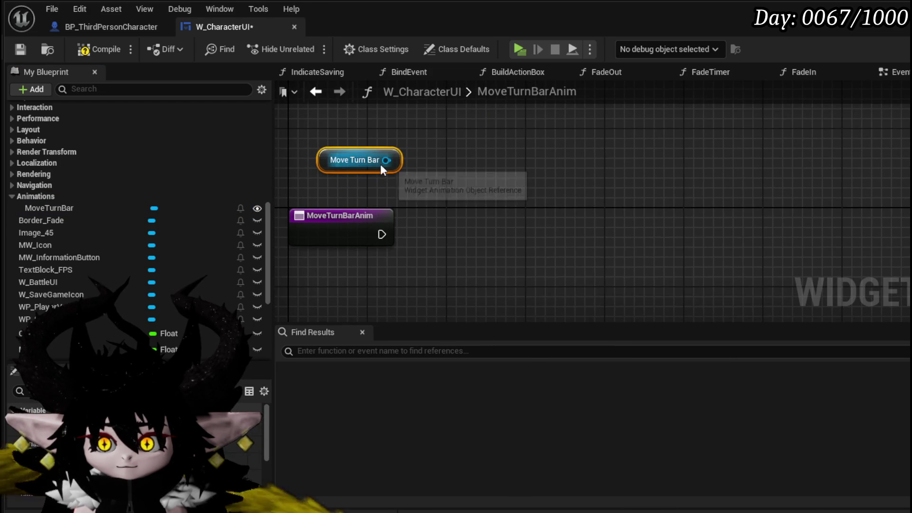
{"action": "left_click_drag", "start_coordinate": [382, 161], "coordinate": [533, 185]}
{"action": "type", "text": "Play"}
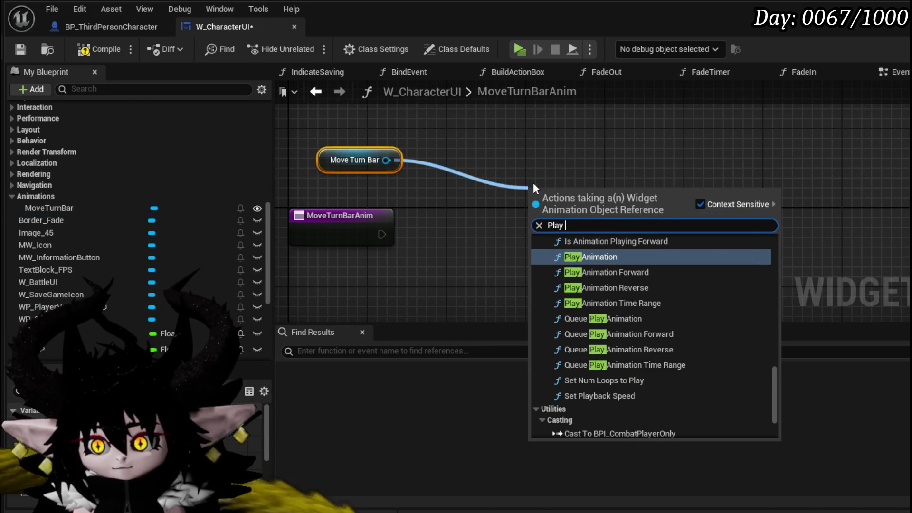
{"action": "left_click", "coordinate": [634, 271]}
{"action": "left_click_drag", "start_coordinate": [658, 199], "coordinate": [698, 160]}
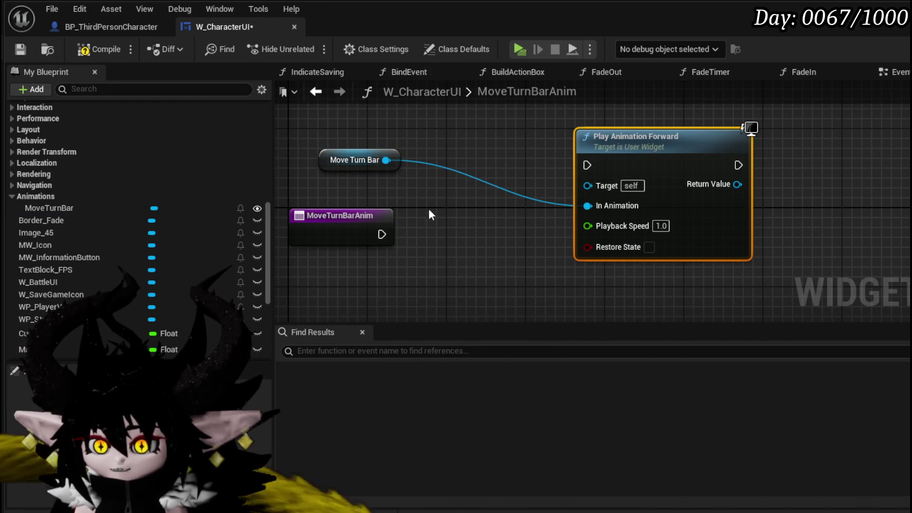
Step: Duplicate the MoveTurnBar and Play Animation Forward pair below, then search Switch on String from the entry
{"action": "left_click", "coordinate": [356, 160], "text": "shift"}
{"action": "key", "text": "ctrl+c"}
{"action": "key", "text": "ctrl+v"}
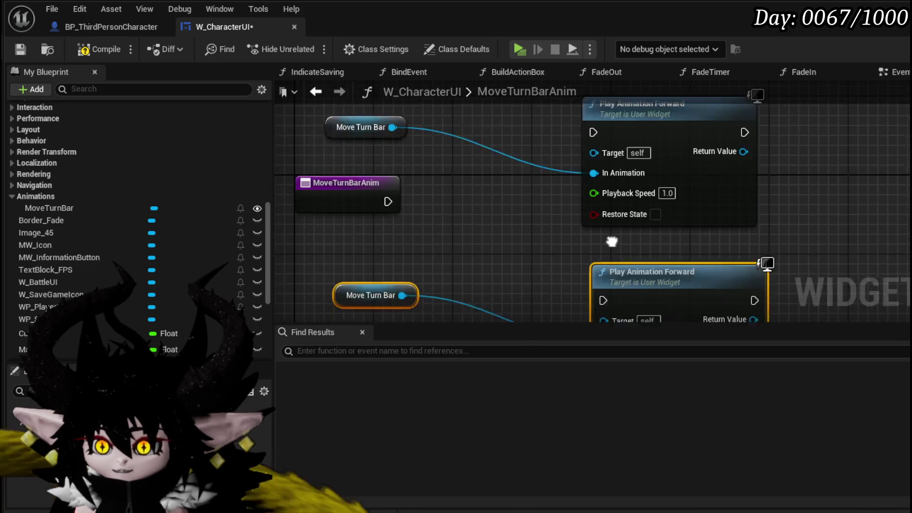
{"action": "scroll", "coordinate": [555, 194], "scroll_direction": "down", "scroll_amount": 1}
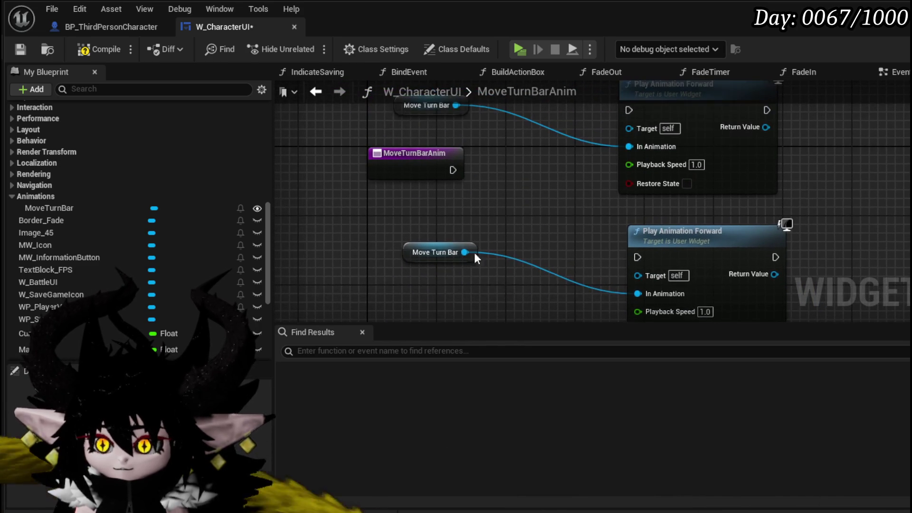
{"action": "left_click_drag", "start_coordinate": [408, 257], "coordinate": [451, 281]}
{"action": "left_click_drag", "start_coordinate": [703, 243], "coordinate": [692, 219]}
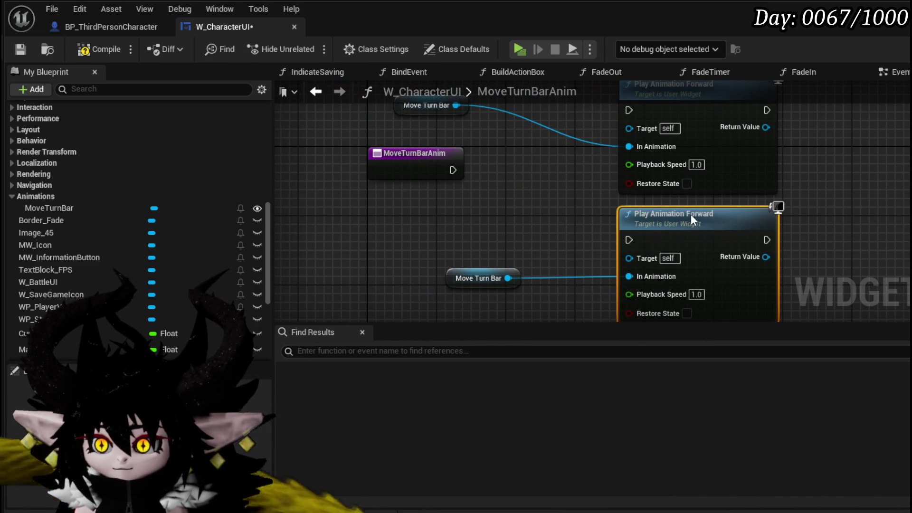
{"action": "left_click_drag", "start_coordinate": [511, 204], "coordinate": [601, 217]}
{"action": "mouse_move", "coordinate": [503, 172]}
{"action": "left_mouse_down"}
{"action": "mouse_move", "coordinate": [440, 162]}
{"action": "mouse_move", "coordinate": [533, 184]}
{"action": "left_mouse_up"}
{"action": "type", "text": "Sw"}
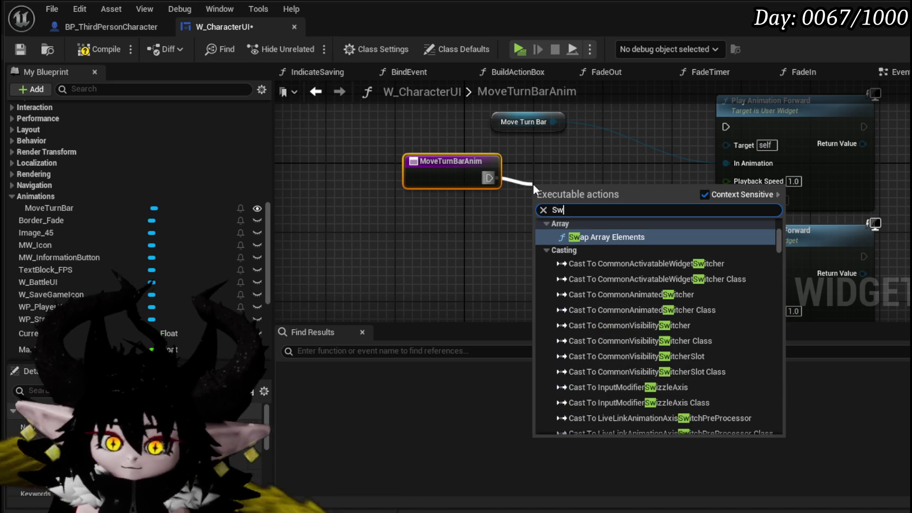
{"action": "type", "text": "itch o"}
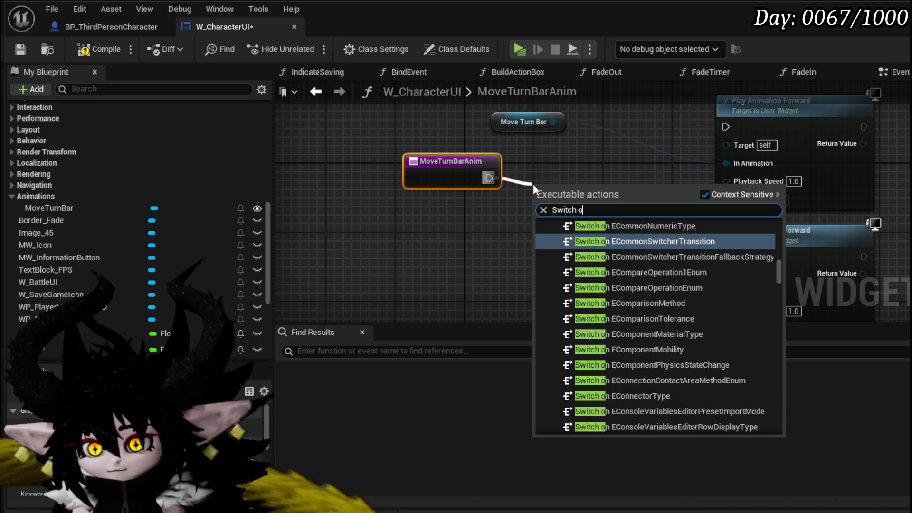
{"action": "type", "text": "n string"}
Step: Add a Switch on String fed by a new string input, with cases Start and End
{"action": "key", "text": "Return"}
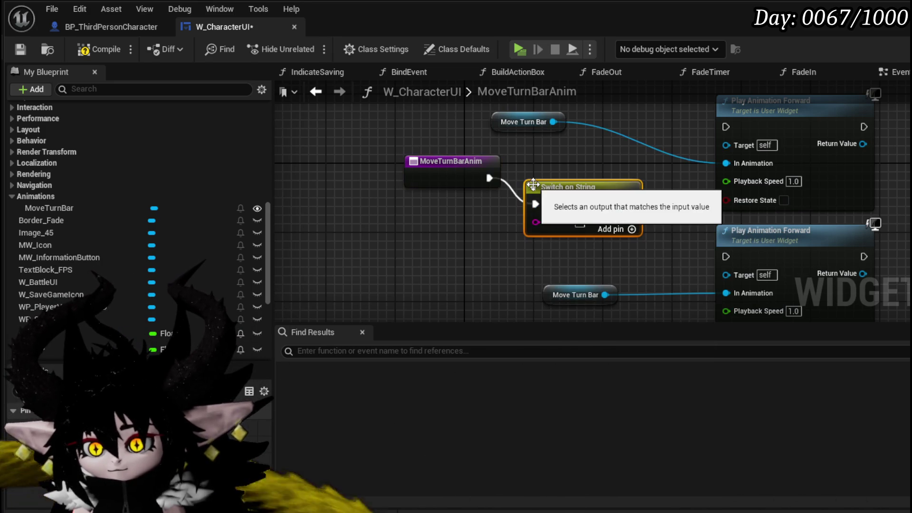
{"action": "left_click_drag", "start_coordinate": [474, 181], "coordinate": [474, 183]}
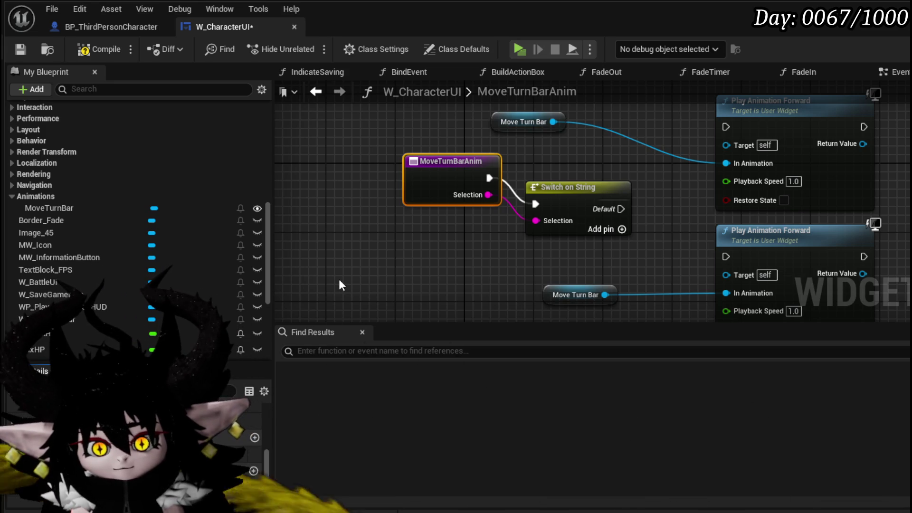
{"action": "left_click", "coordinate": [590, 203]}
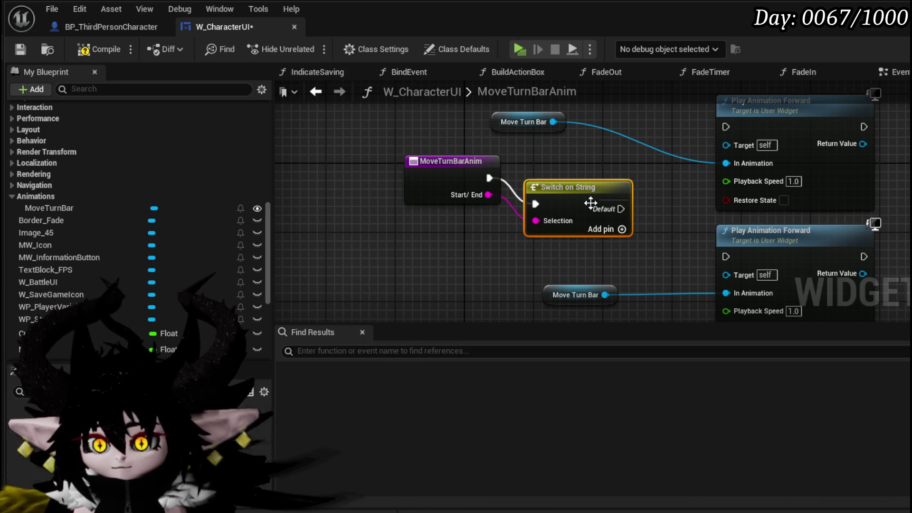
{"action": "left_click", "coordinate": [252, 427]}
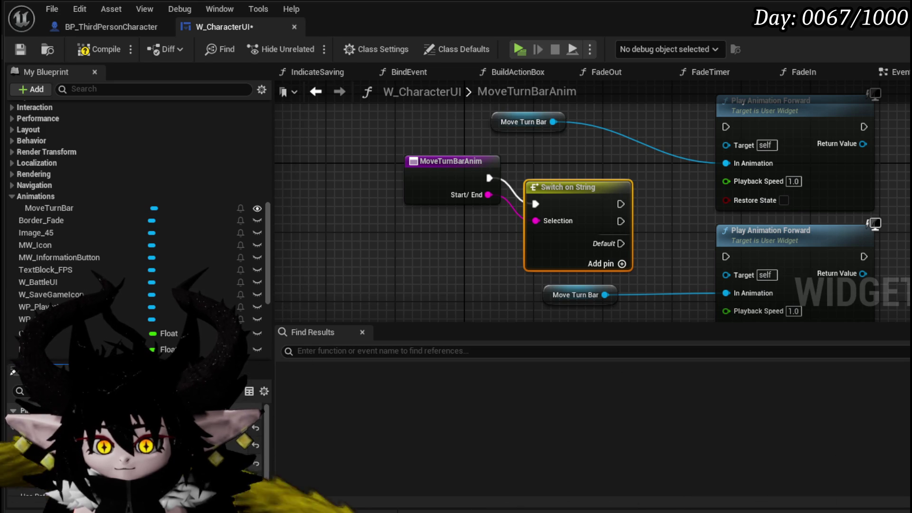
{"action": "key", "text": "Return"}
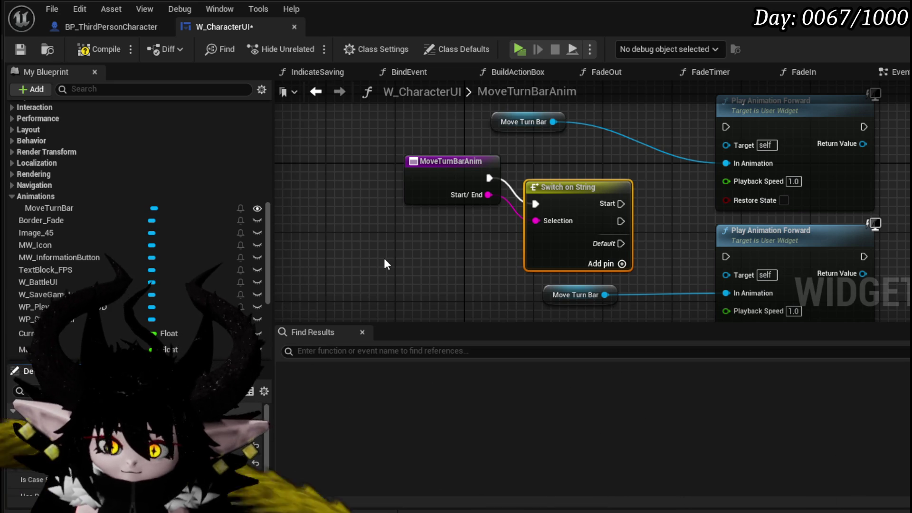
{"action": "type", "text": "End"}
{"action": "key", "text": "Return"}
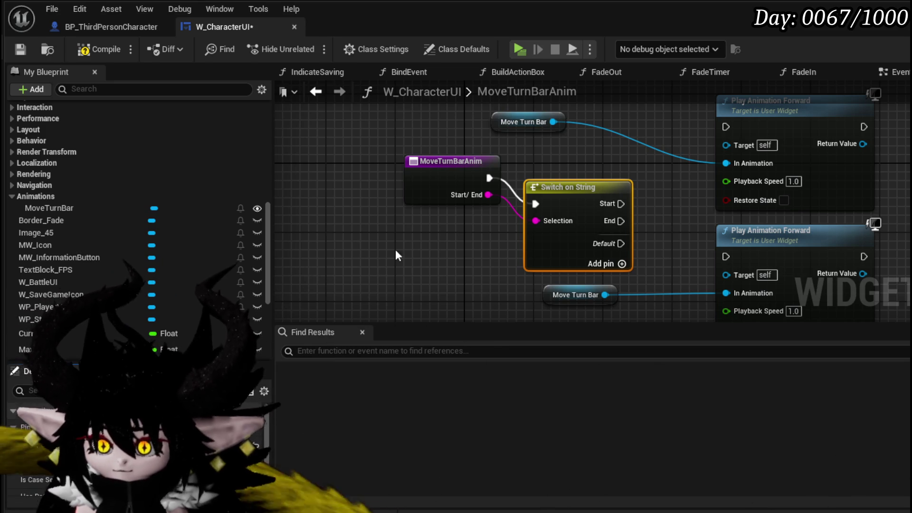
Step: Wire the Start and End cases to the two Play Animation Forward nodes and tidy the layout
{"action": "left_click_drag", "start_coordinate": [557, 190], "coordinate": [548, 164]}
{"action": "mouse_move", "coordinate": [603, 173]}
{"action": "left_mouse_down"}
{"action": "mouse_move", "coordinate": [416, 182]}
{"action": "mouse_move", "coordinate": [539, 135]}
{"action": "left_mouse_up"}
{"action": "left_click_drag", "start_coordinate": [410, 203], "coordinate": [540, 265]}
{"action": "left_click_drag", "start_coordinate": [460, 158], "coordinate": [435, 88]}
{"action": "left_click_drag", "start_coordinate": [596, 232], "coordinate": [593, 247]}
{"action": "mouse_move", "coordinate": [410, 280]}
{"action": "left_mouse_down"}
{"action": "mouse_move", "coordinate": [590, 223]}
{"action": "mouse_move", "coordinate": [531, 269]}
{"action": "mouse_move", "coordinate": [543, 268]}
{"action": "left_mouse_up"}
{"action": "mouse_move", "coordinate": [550, 147]}
{"action": "left_mouse_down"}
{"action": "mouse_move", "coordinate": [550, 138]}
{"action": "mouse_move", "coordinate": [584, 192]}
{"action": "left_mouse_up"}
{"action": "mouse_move", "coordinate": [363, 216]}
{"action": "left_mouse_down"}
{"action": "mouse_move", "coordinate": [486, 176]}
{"action": "mouse_move", "coordinate": [569, 161]}
{"action": "left_mouse_up"}
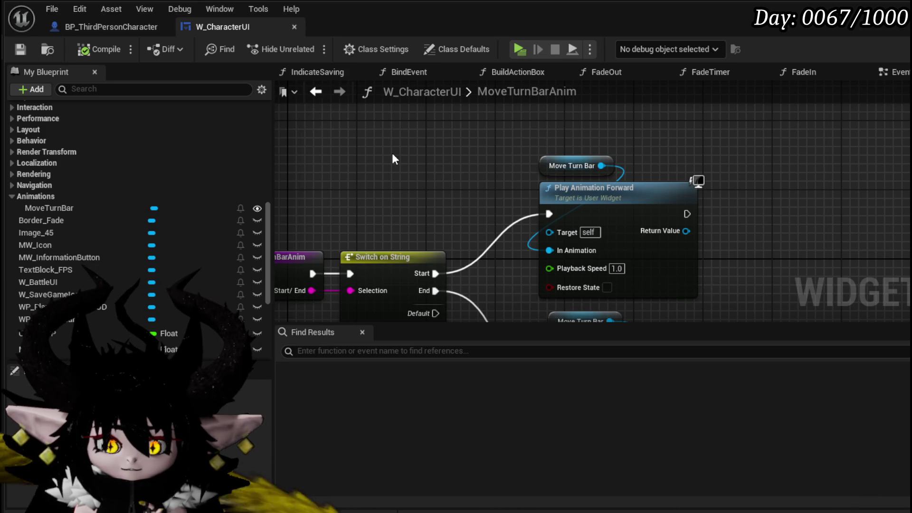
Step: Open W_CharacterUI's BuildActionBox function graph
{"action": "scroll", "coordinate": [392, 160], "scroll_direction": "down", "scroll_amount": 4}
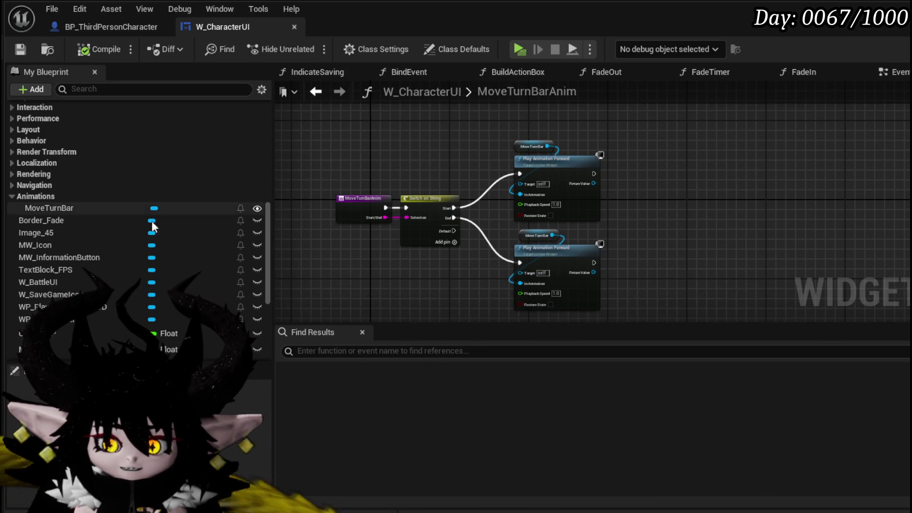
{"action": "scroll", "coordinate": [138, 211], "scroll_direction": "up", "scroll_amount": 10}
{"action": "scroll", "coordinate": [138, 209], "scroll_direction": "up", "scroll_amount": 3}
{"action": "scroll", "coordinate": [138, 209], "scroll_direction": "up", "scroll_amount": 3}
{"action": "scroll", "coordinate": [138, 209], "scroll_direction": "up", "scroll_amount": 3}
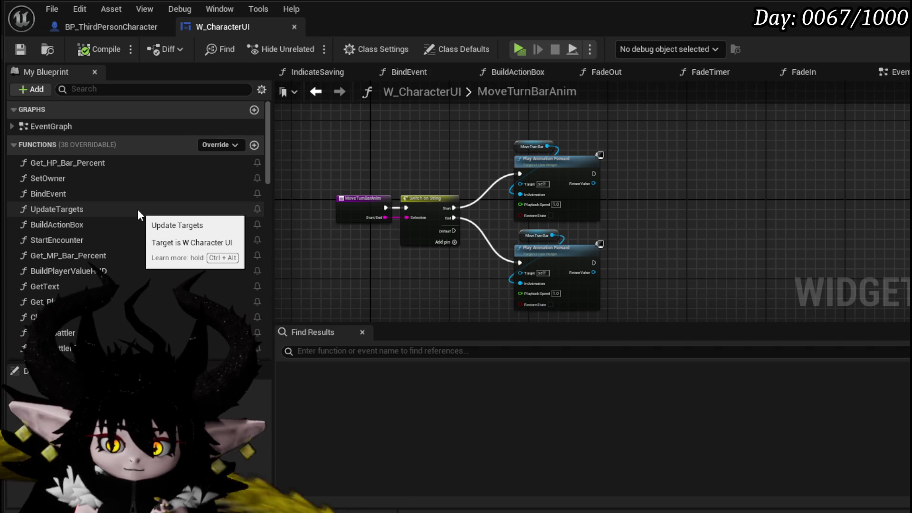
{"action": "scroll", "coordinate": [137, 212], "scroll_direction": "down", "scroll_amount": 1}
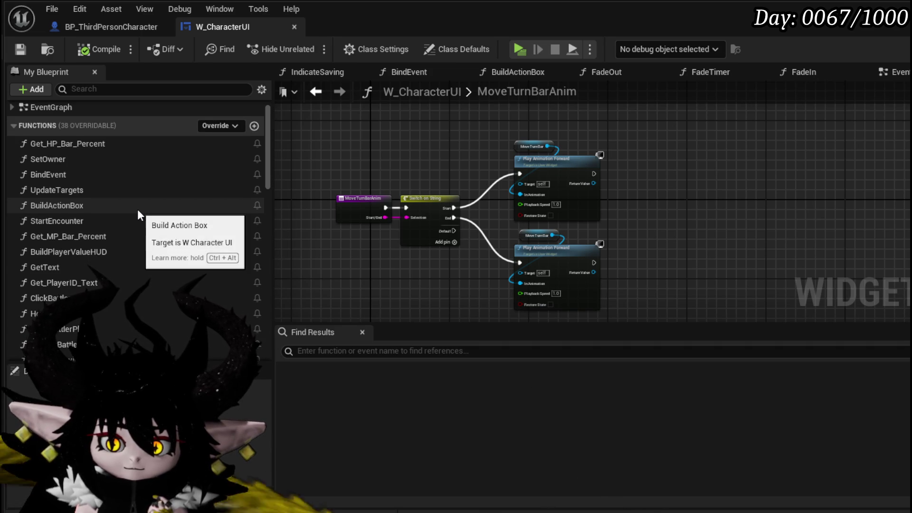
{"action": "scroll", "coordinate": [137, 209], "scroll_direction": "down", "scroll_amount": 2}
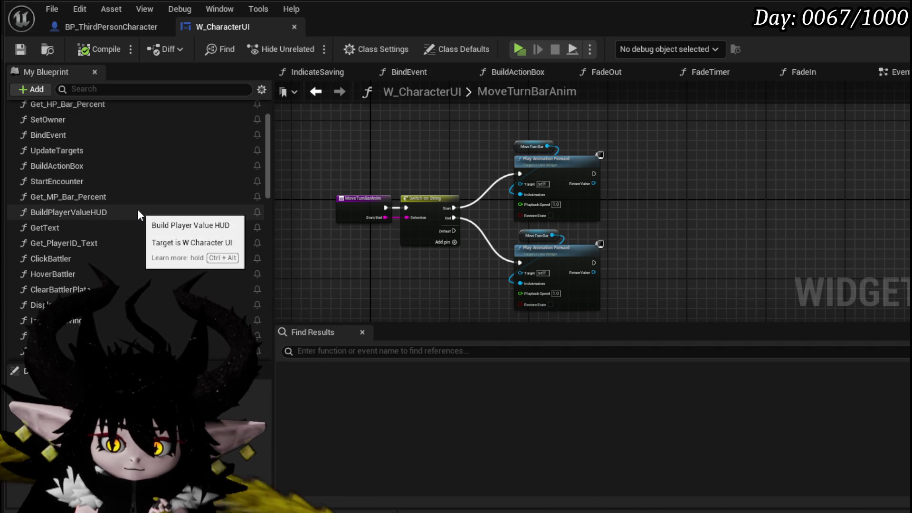
{"action": "scroll", "coordinate": [138, 209], "scroll_direction": "down", "scroll_amount": 1}
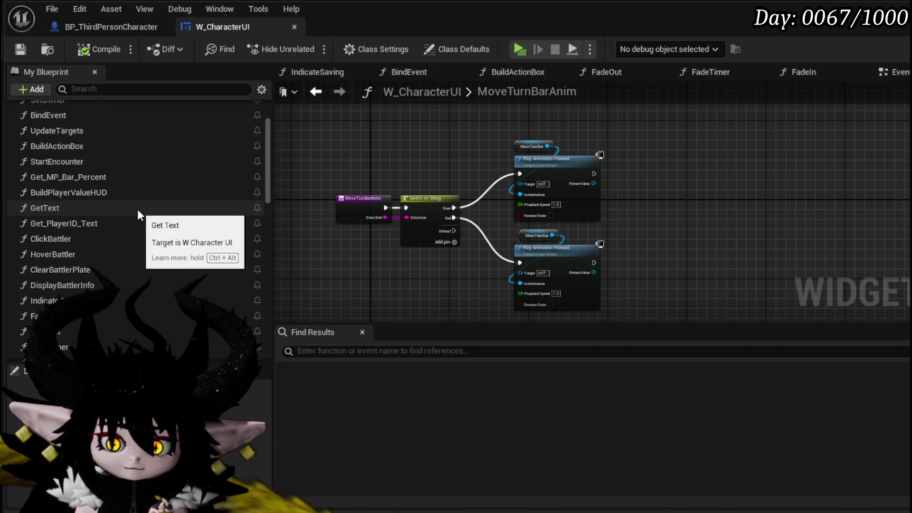
{"action": "scroll", "coordinate": [138, 210], "scroll_direction": "down", "scroll_amount": 3}
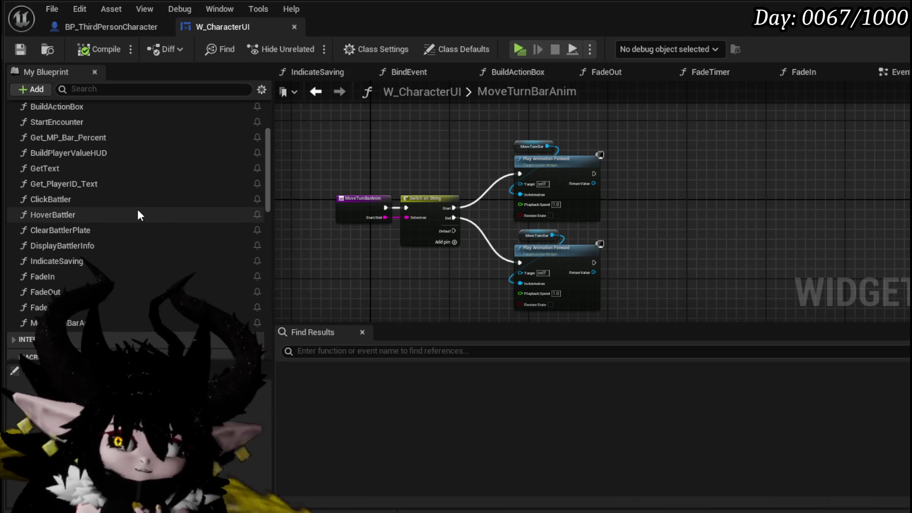
{"action": "scroll", "coordinate": [101, 167], "scroll_direction": "up", "scroll_amount": 3}
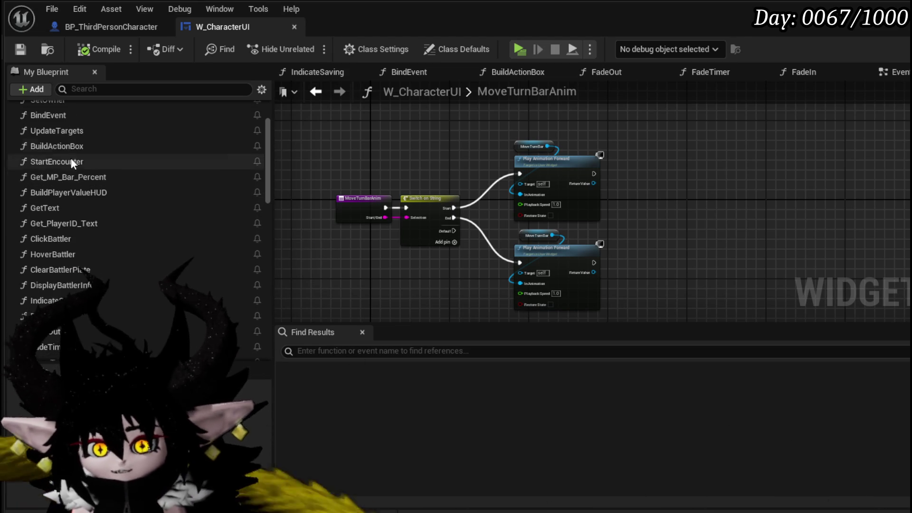
{"action": "left_click", "coordinate": [111, 149]}
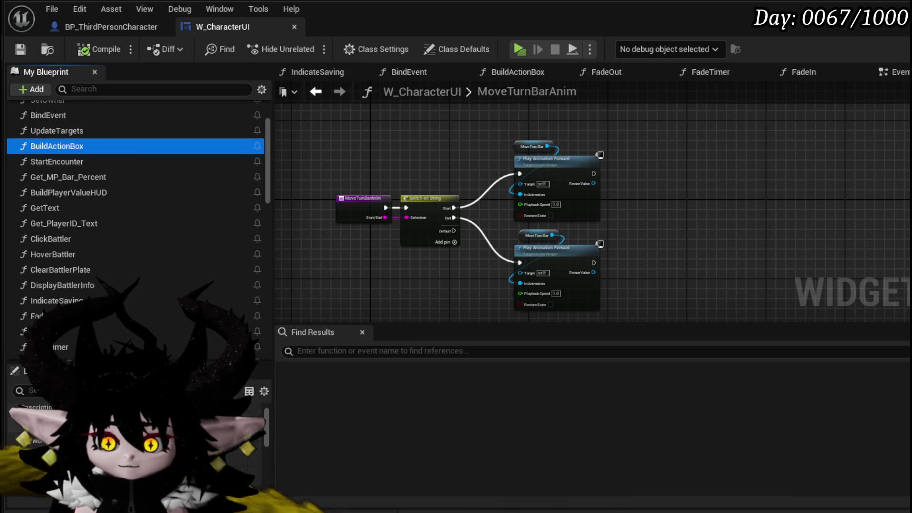
{"action": "double_click", "coordinate": [33, 142]}
Step: Follow the Build Action Box call into W_BattleUI and view its Create WP Action Selection Widget node
{"action": "mouse_move", "coordinate": [474, 197]}
{"action": "left_mouse_down"}
{"action": "mouse_move", "coordinate": [522, 249]}
{"action": "mouse_move", "coordinate": [873, 244]}
{"action": "mouse_move", "coordinate": [710, 244]}
{"action": "left_mouse_up"}
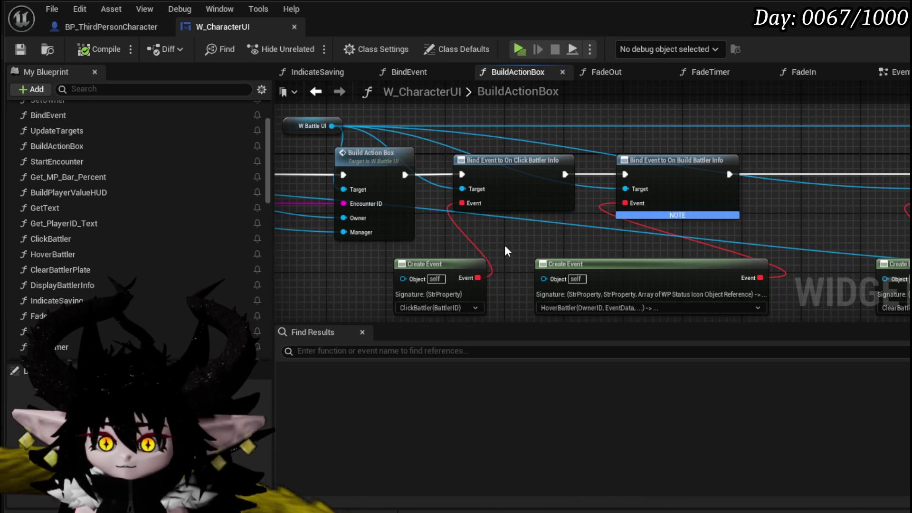
{"action": "left_click", "coordinate": [389, 168]}
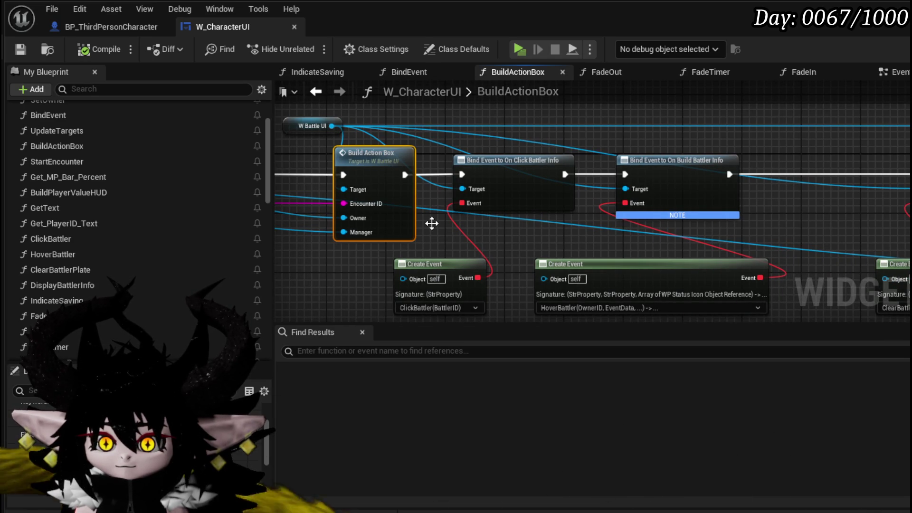
{"action": "double_click", "coordinate": [374, 153]}
{"action": "left_click_drag", "start_coordinate": [361, 263], "coordinate": [745, 263]}
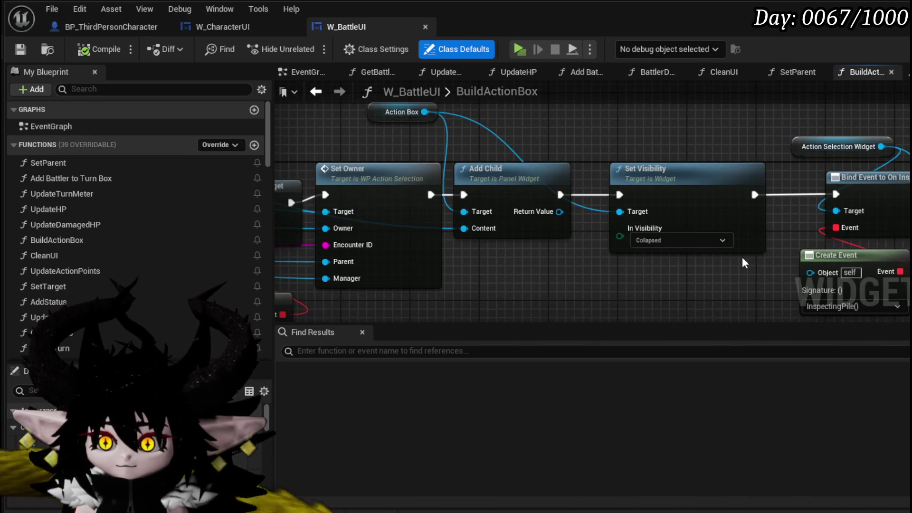
{"action": "scroll", "coordinate": [770, 261], "scroll_direction": "down", "scroll_amount": 2}
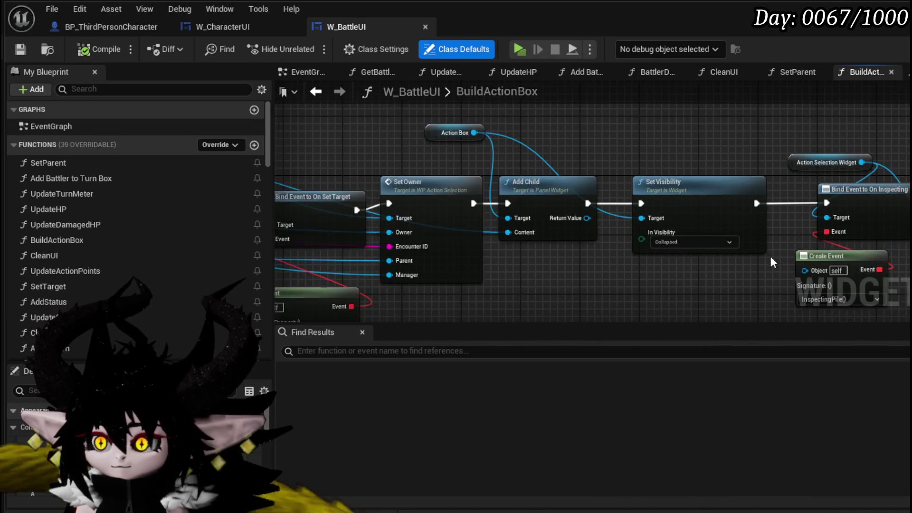
{"action": "left_click_drag", "start_coordinate": [632, 270], "coordinate": [836, 239]}
{"action": "mouse_move", "coordinate": [342, 224]}
{"action": "left_mouse_down"}
{"action": "mouse_move", "coordinate": [473, 215]}
{"action": "mouse_move", "coordinate": [599, 238]}
{"action": "mouse_move", "coordinate": [551, 240]}
{"action": "left_mouse_up"}
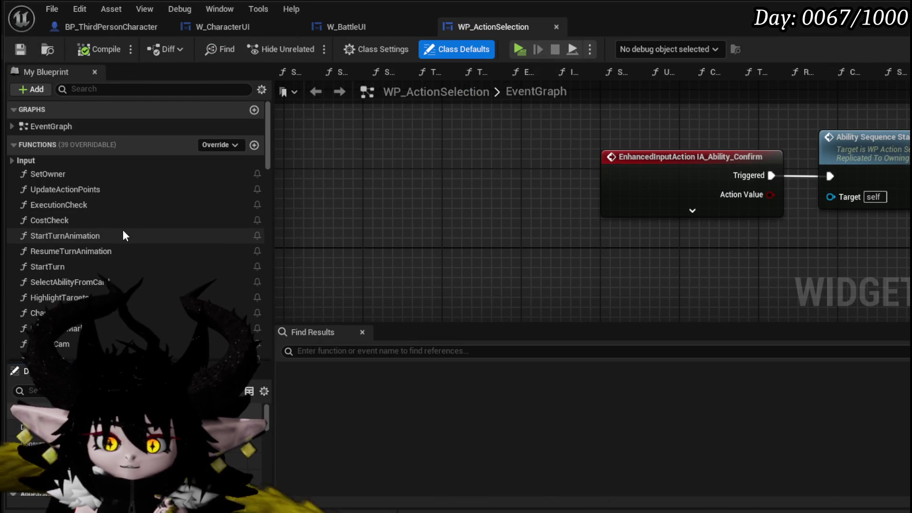
Step: Open the StartTurnAnimation function graph in WP_ActionSelection
{"action": "left_click", "coordinate": [99, 235]}
{"action": "left_click", "coordinate": [98, 238]}
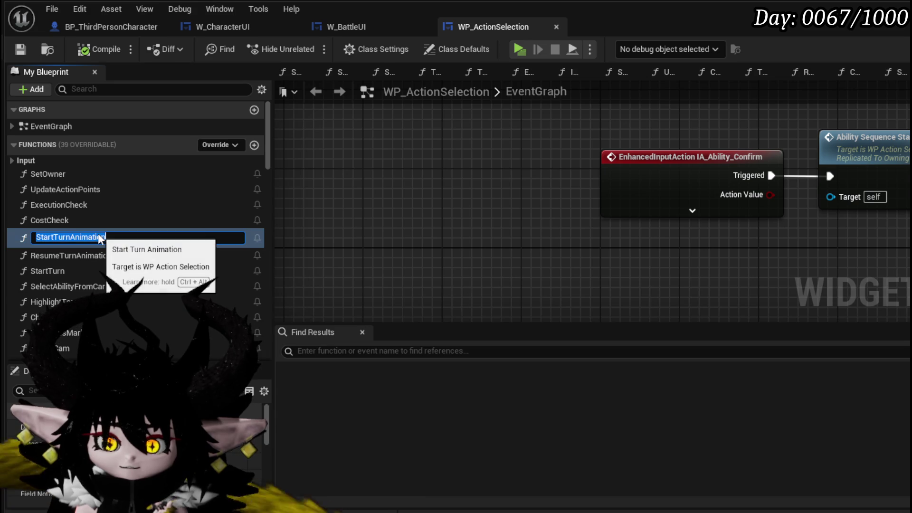
{"action": "double_click", "coordinate": [18, 234]}
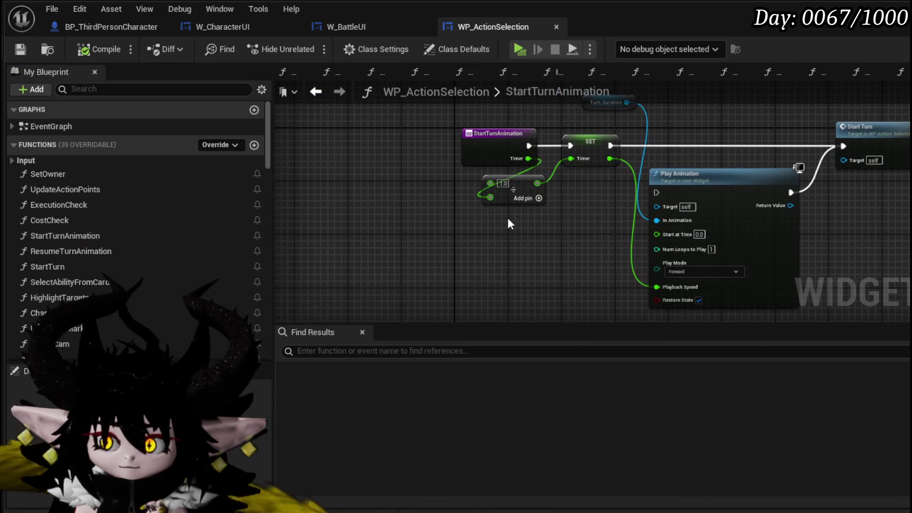
{"action": "mouse_move", "coordinate": [508, 224]}
{"action": "left_mouse_down"}
{"action": "mouse_move", "coordinate": [358, 244]}
{"action": "mouse_move", "coordinate": [352, 234]}
{"action": "left_mouse_up"}
{"action": "left_click_drag", "start_coordinate": [267, 142], "coordinate": [268, 329]}
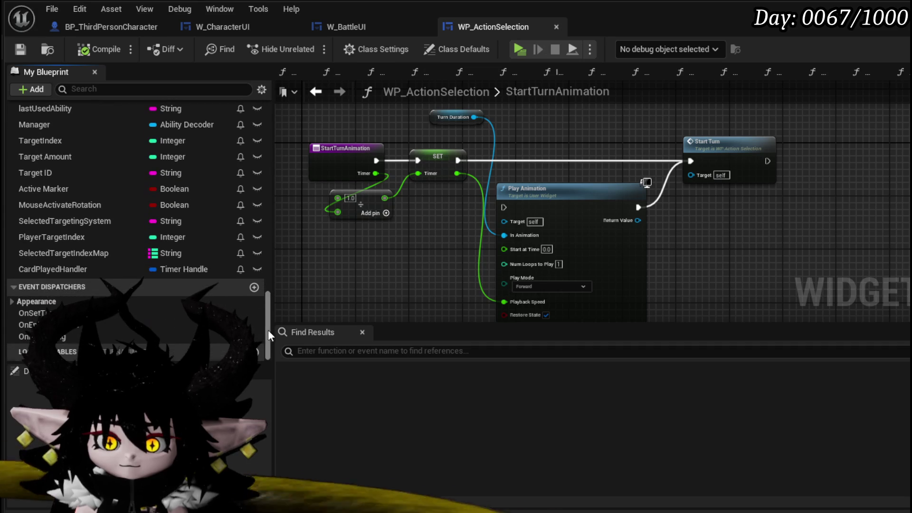
Step: Add two event dispatchers, OnStartTurn and OnEndTurn
{"action": "left_click", "coordinate": [254, 288]}
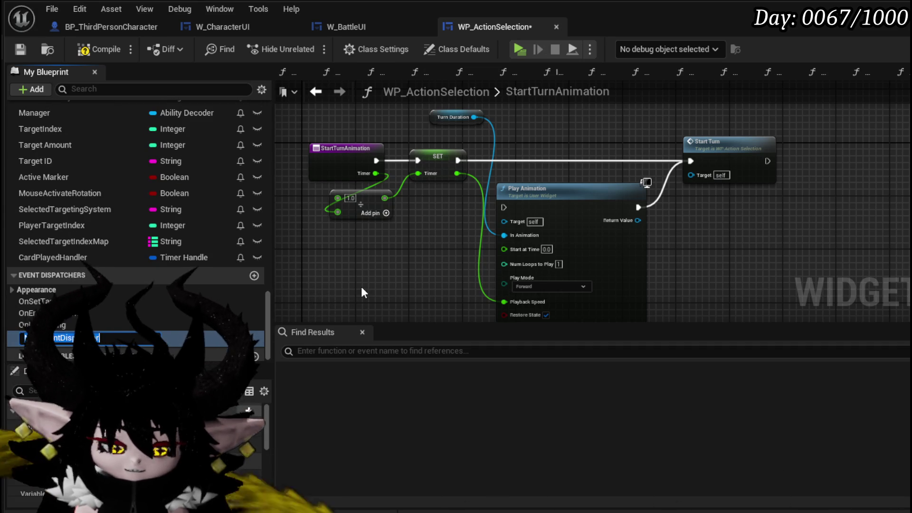
{"action": "type", "text": "OnPass"}
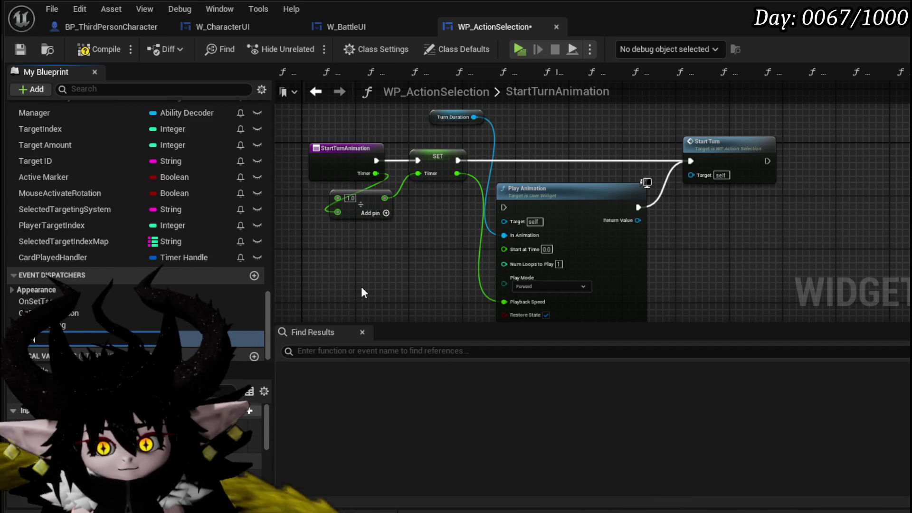
{"action": "type", "text": "tartTurn"}
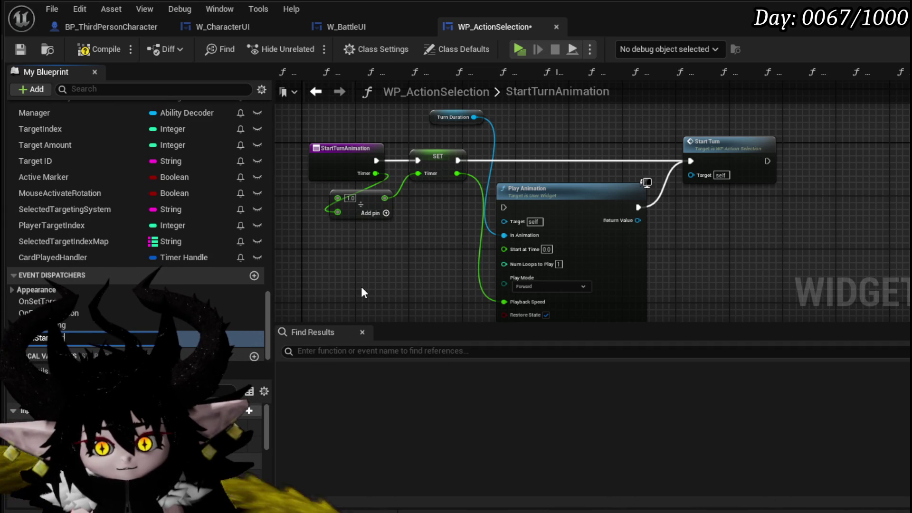
{"action": "left_click", "coordinate": [255, 275]}
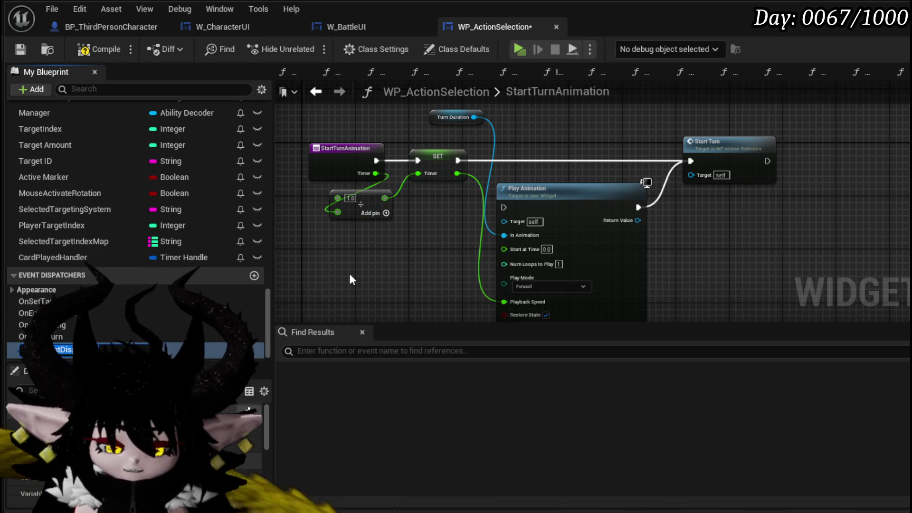
{"action": "key", "text": "BackSpace"}
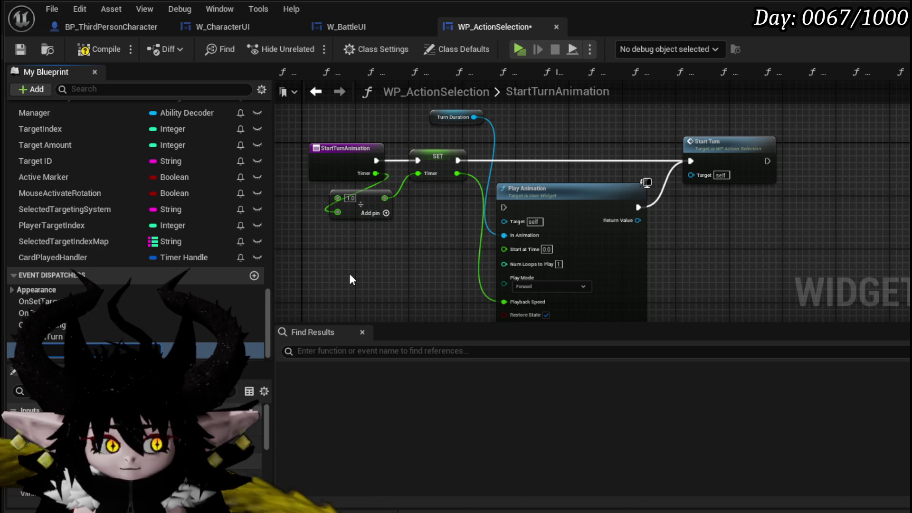
{"action": "type", "text": "ndTurnEnd"}
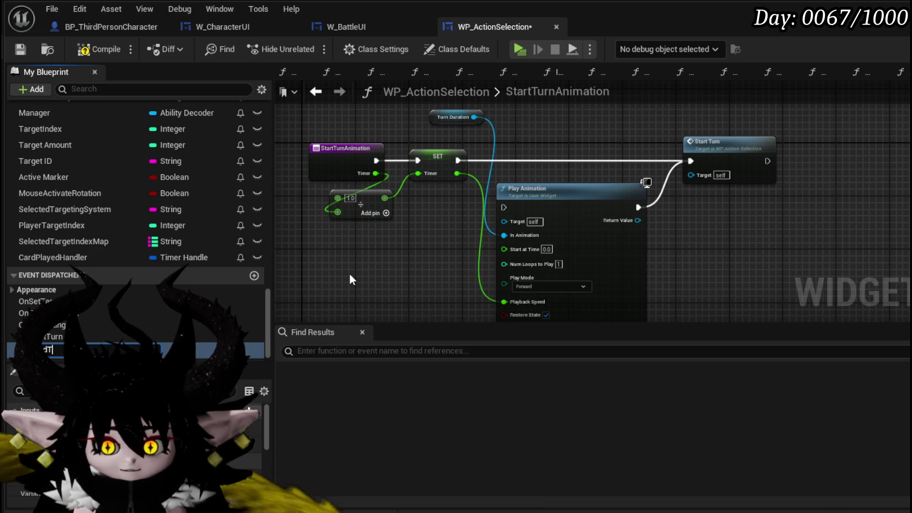
{"action": "key", "text": "Return"}
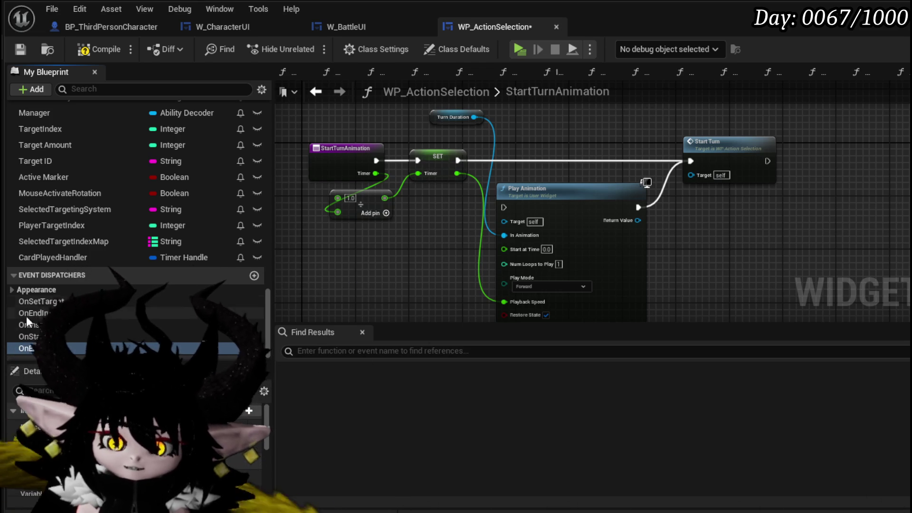
Step: Call OnStartTurn after Start Turn and save WP_ActionSelection
{"action": "mouse_move", "coordinate": [63, 335]}
{"action": "left_mouse_down"}
{"action": "mouse_move", "coordinate": [796, 121]}
{"action": "mouse_move", "coordinate": [796, 158]}
{"action": "mouse_move", "coordinate": [814, 159]}
{"action": "left_mouse_up"}
{"action": "left_click", "coordinate": [808, 164]}
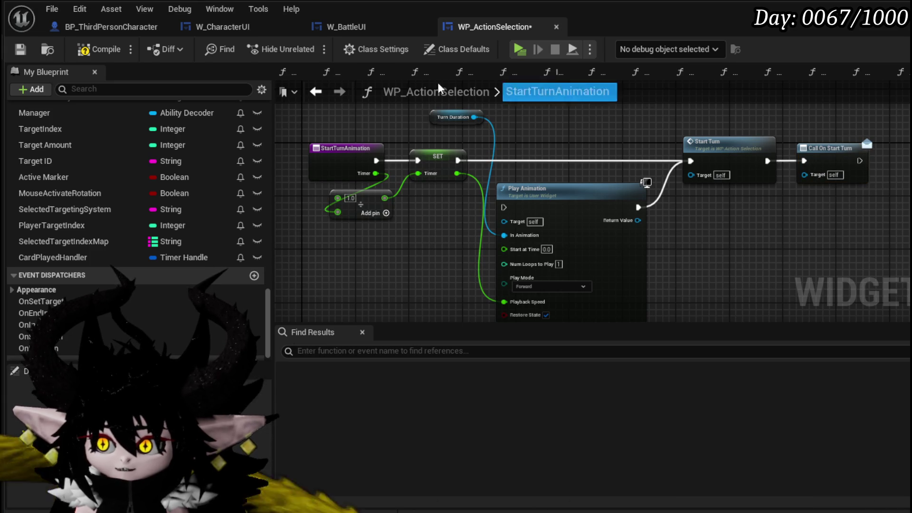
{"action": "left_click", "coordinate": [18, 52]}
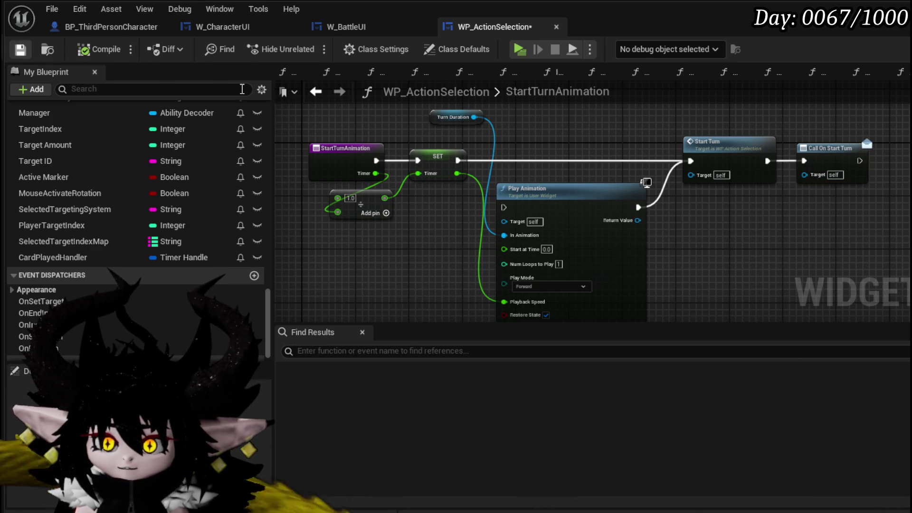
{"action": "left_click", "coordinate": [316, 92]}
{"action": "left_click_drag", "start_coordinate": [575, 160], "coordinate": [406, 175]}
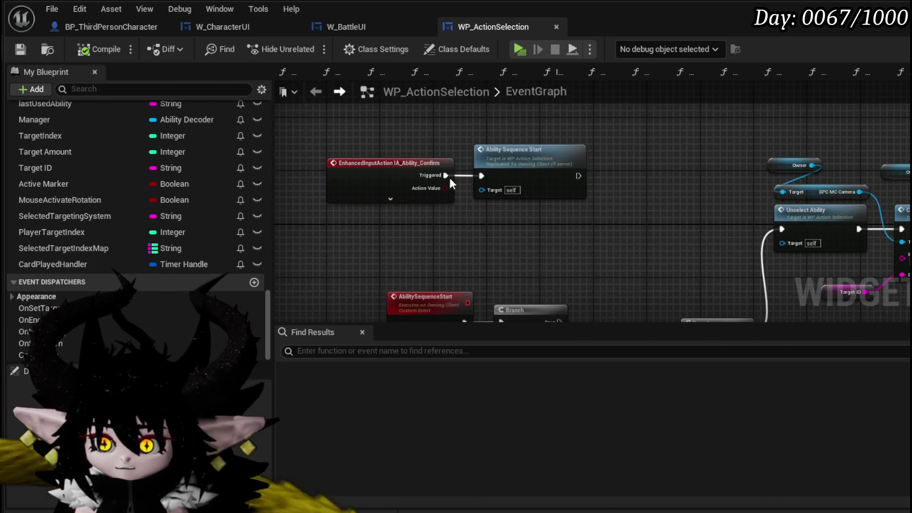
Step: Call OnEndTurn after Update Card Pile Number in the end-turn sequence and compile
{"action": "scroll", "coordinate": [562, 209], "scroll_direction": "down", "scroll_amount": 5}
{"action": "scroll", "coordinate": [745, 179], "scroll_direction": "up", "scroll_amount": 5}
{"action": "mouse_move", "coordinate": [745, 180]}
{"action": "left_mouse_down"}
{"action": "mouse_move", "coordinate": [584, 231]}
{"action": "mouse_move", "coordinate": [642, 256]}
{"action": "left_mouse_up"}
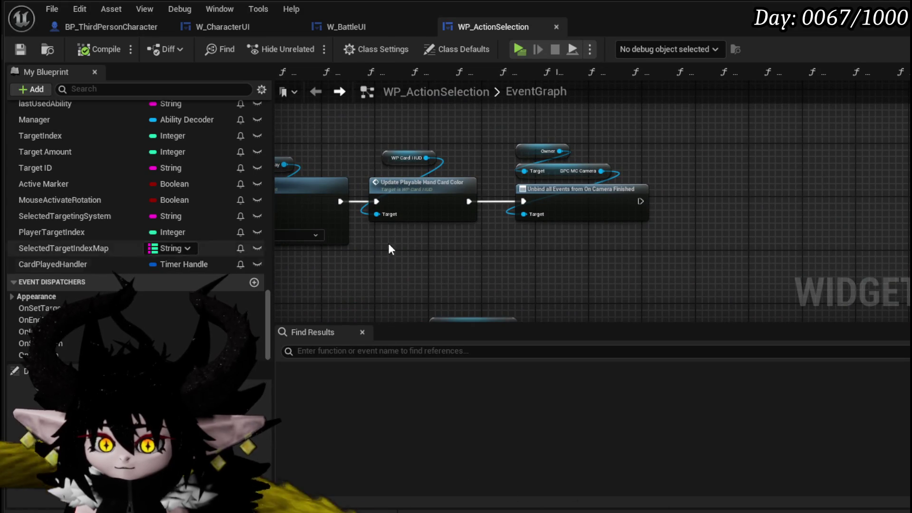
{"action": "scroll", "coordinate": [706, 129], "scroll_direction": "down", "scroll_amount": 5}
{"action": "scroll", "coordinate": [751, 201], "scroll_direction": "up", "scroll_amount": 5}
{"action": "scroll", "coordinate": [752, 201], "scroll_direction": "down", "scroll_amount": 4}
{"action": "scroll", "coordinate": [880, 185], "scroll_direction": "up", "scroll_amount": 6}
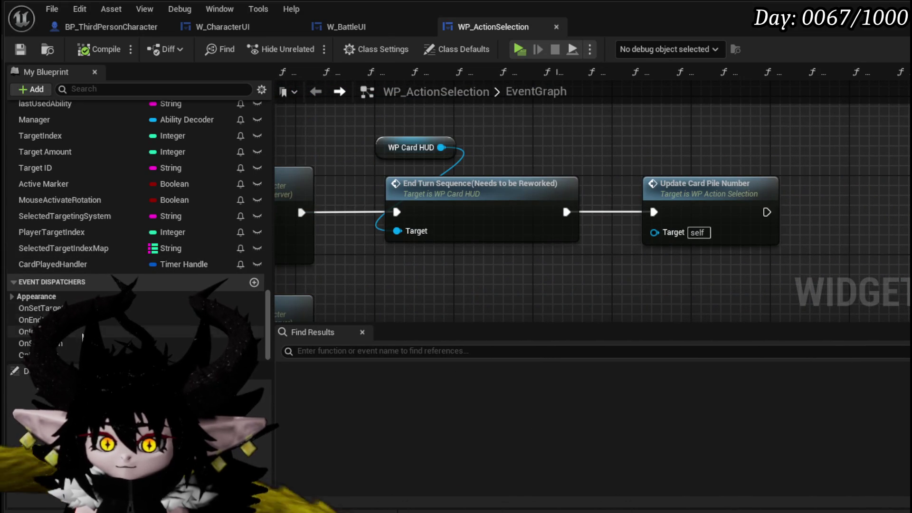
{"action": "mouse_move", "coordinate": [70, 360]}
{"action": "left_mouse_down"}
{"action": "mouse_move", "coordinate": [800, 200]}
{"action": "mouse_move", "coordinate": [809, 211]}
{"action": "left_mouse_up"}
{"action": "left_click", "coordinate": [818, 223]}
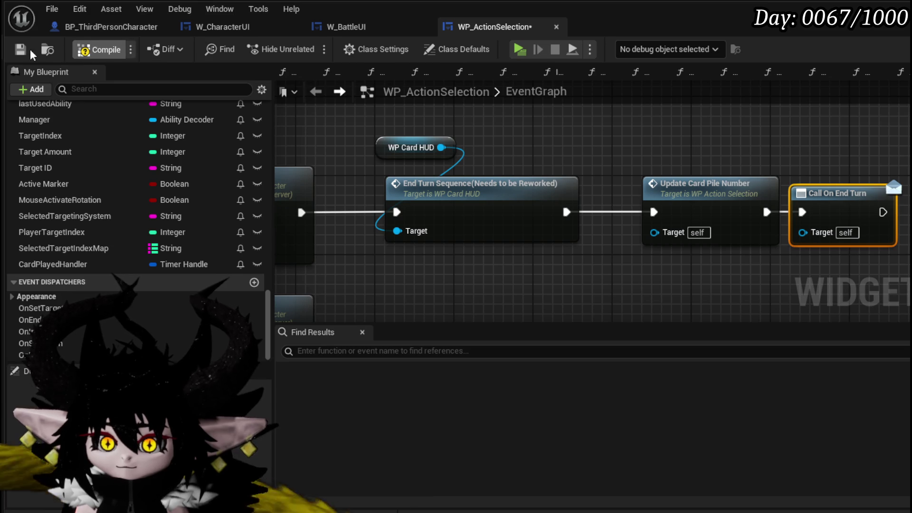
{"action": "left_click", "coordinate": [26, 48]}
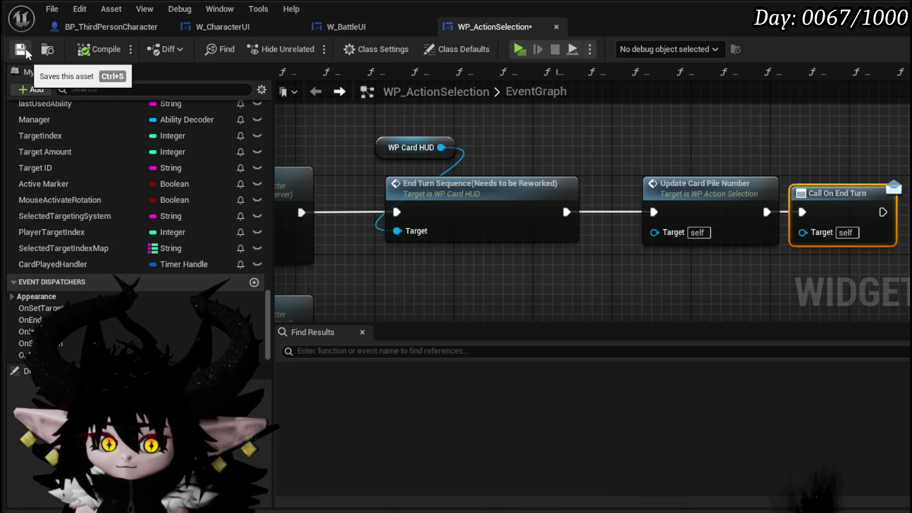
{"action": "left_click", "coordinate": [373, 34]}
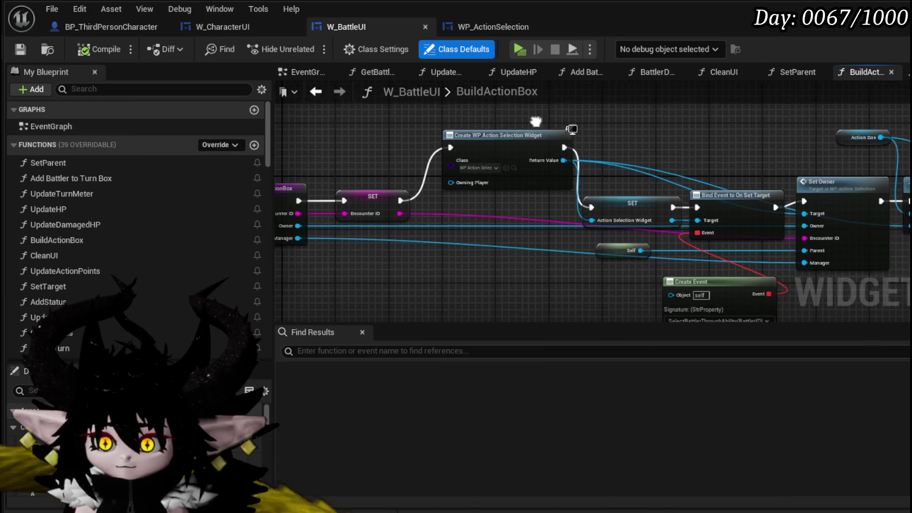
Step: Add a Bind Event to On Start Turn from the created action selection widget
{"action": "left_click_drag", "start_coordinate": [352, 177], "coordinate": [472, 137]}
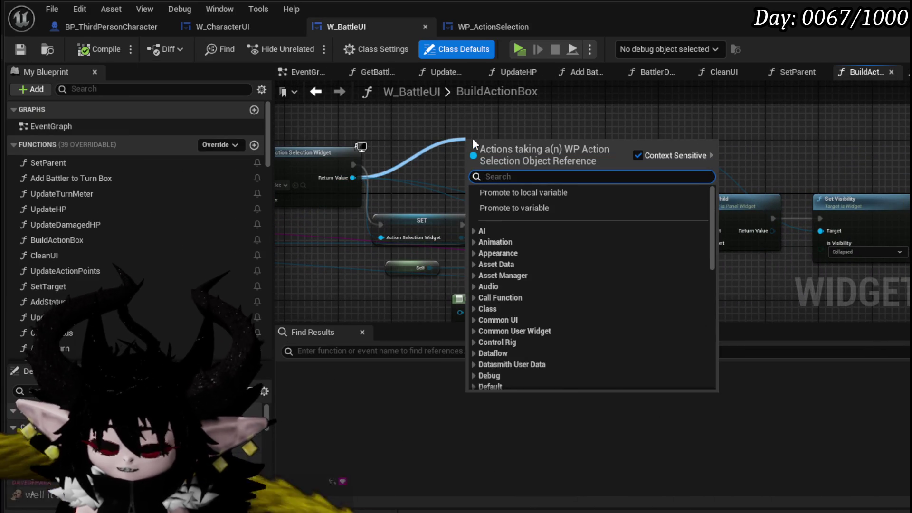
{"action": "type", "text": "Bind on Start"}
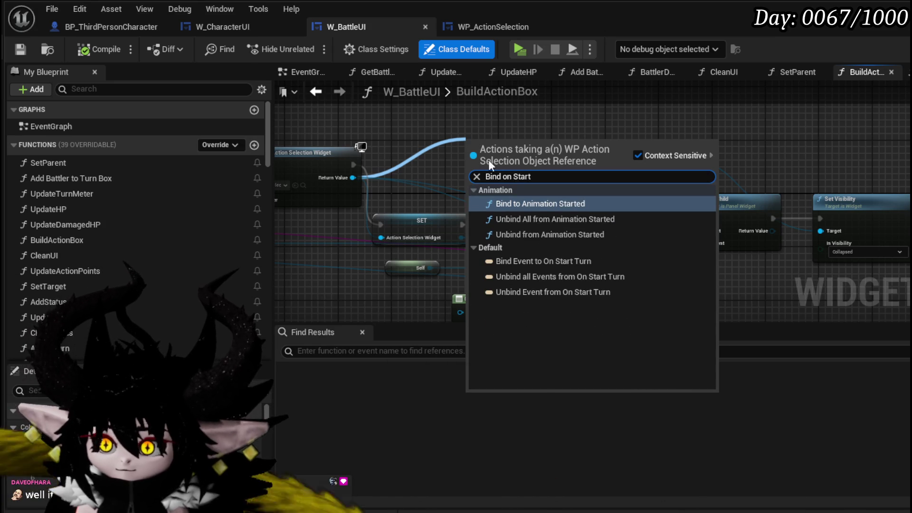
{"action": "left_click", "coordinate": [542, 261]}
{"action": "left_click_drag", "start_coordinate": [497, 172], "coordinate": [490, 101]}
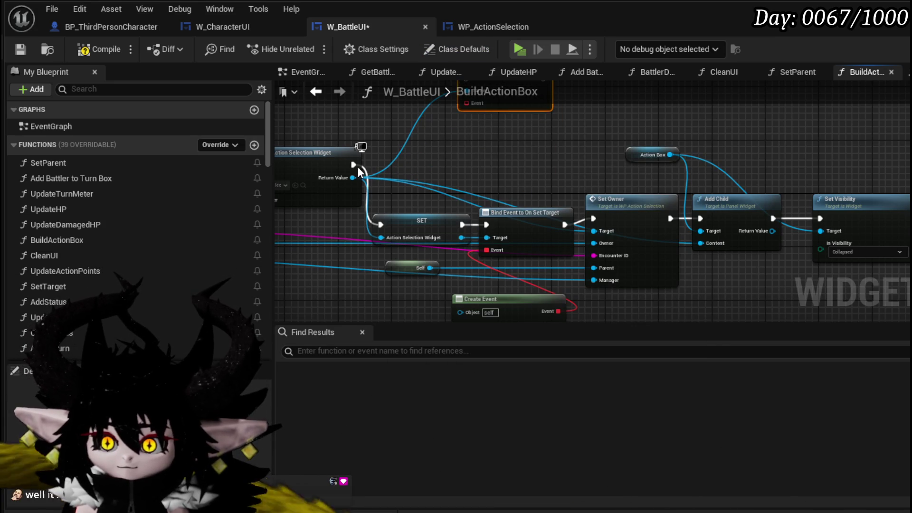
Step: Add a Bind Event to On End Turn, chain the binds, and compile W_BattleUI
{"action": "left_click_drag", "start_coordinate": [353, 177], "coordinate": [435, 160]}
{"action": "type", "text": "Bind"}
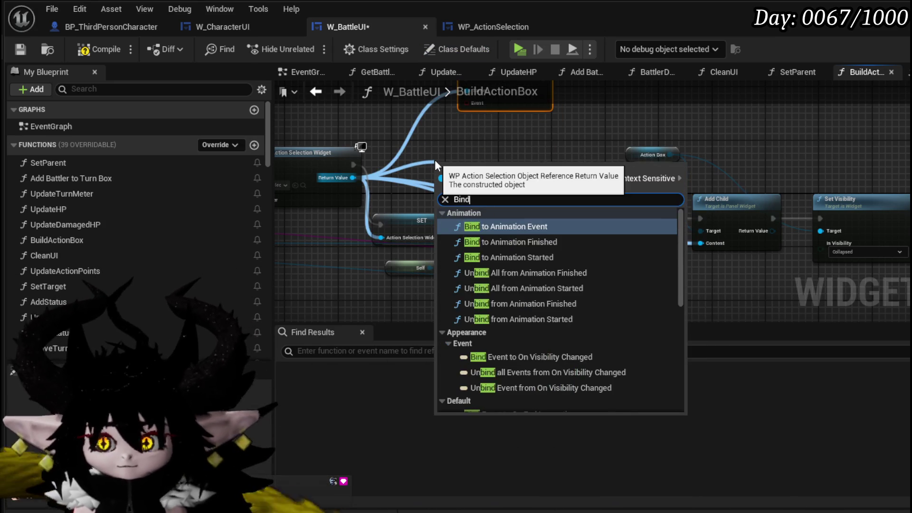
{"action": "type", "text": " on End"}
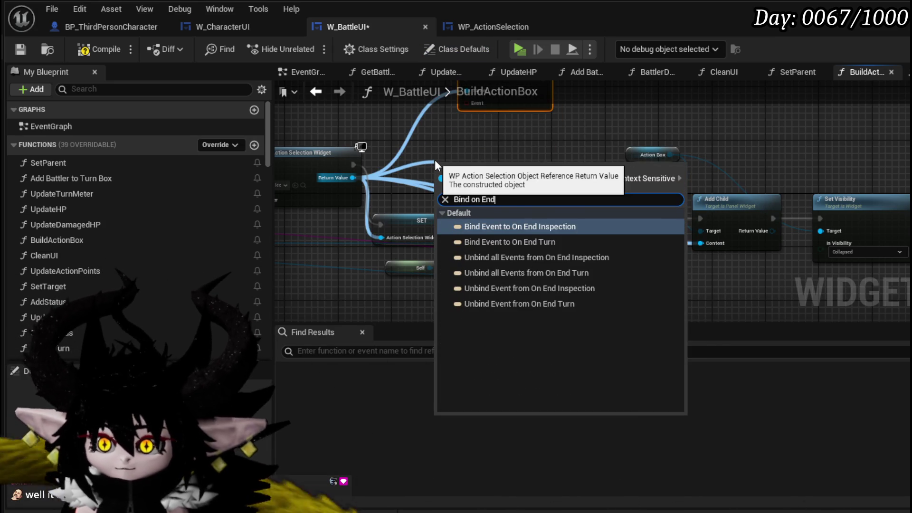
{"action": "left_click", "coordinate": [519, 242]}
{"action": "mouse_move", "coordinate": [525, 159]}
{"action": "left_mouse_down"}
{"action": "mouse_move", "coordinate": [459, 140]}
{"action": "mouse_move", "coordinate": [832, 219]}
{"action": "mouse_move", "coordinate": [826, 273]}
{"action": "mouse_move", "coordinate": [816, 263]}
{"action": "mouse_move", "coordinate": [819, 163]}
{"action": "left_mouse_up"}
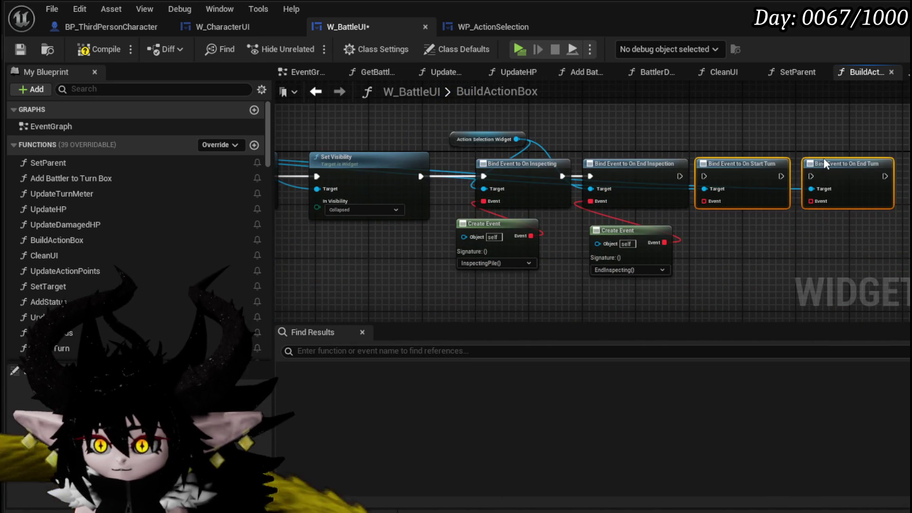
{"action": "scroll", "coordinate": [841, 157], "scroll_direction": "up", "scroll_amount": 3}
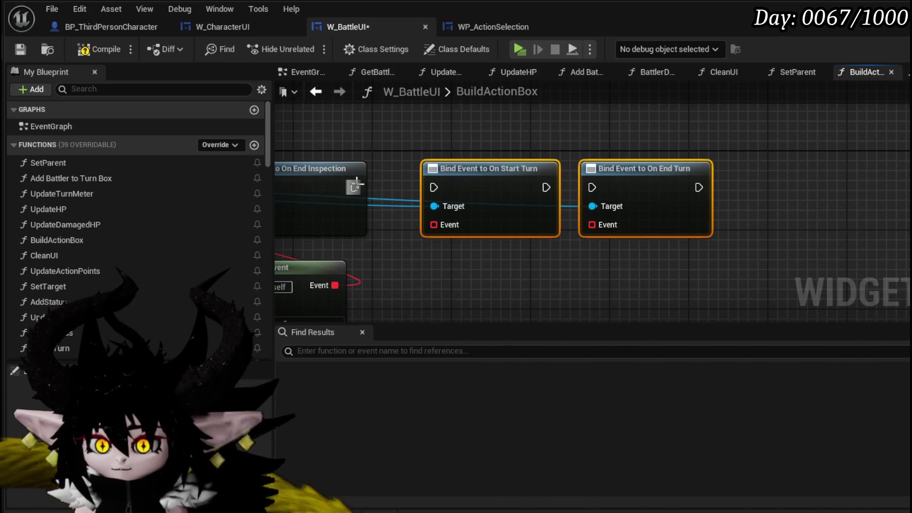
{"action": "left_click_drag", "start_coordinate": [438, 184], "coordinate": [439, 186]}
{"action": "mouse_move", "coordinate": [551, 238]}
{"action": "left_mouse_down"}
{"action": "mouse_move", "coordinate": [520, 158]}
{"action": "mouse_move", "coordinate": [484, 169]}
{"action": "mouse_move", "coordinate": [480, 202]}
{"action": "left_mouse_up"}
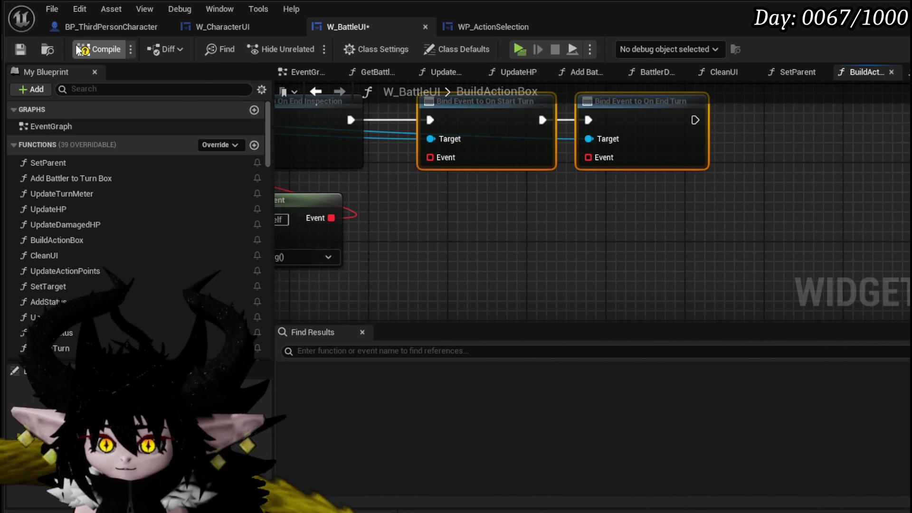
{"action": "left_click", "coordinate": [22, 50]}
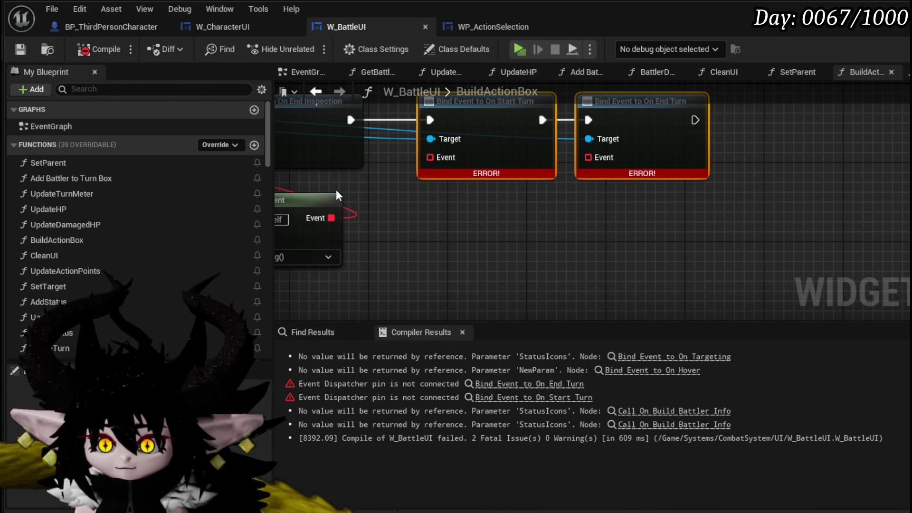
{"action": "left_click_drag", "start_coordinate": [266, 141], "coordinate": [263, 322]}
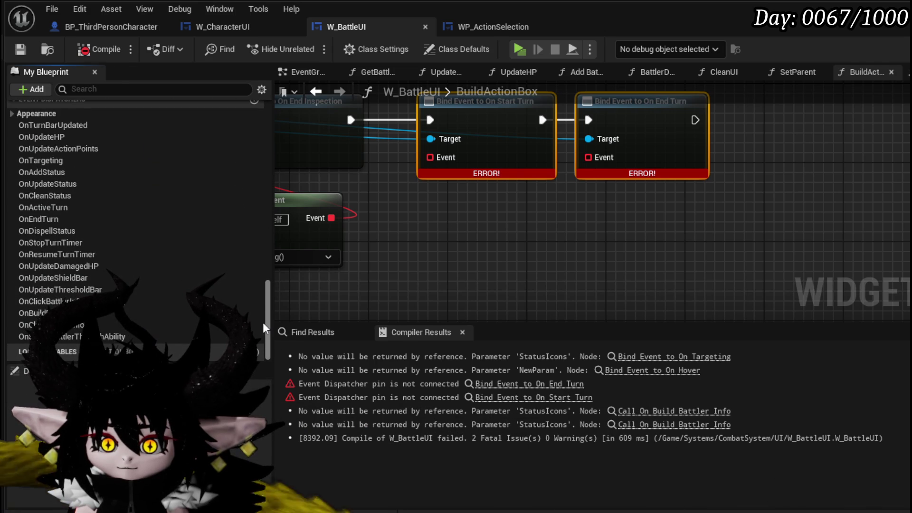
Step: Inspect the OnEndTurn dispatcher and search for Active Turn references
{"action": "double_click", "coordinate": [70, 219]}
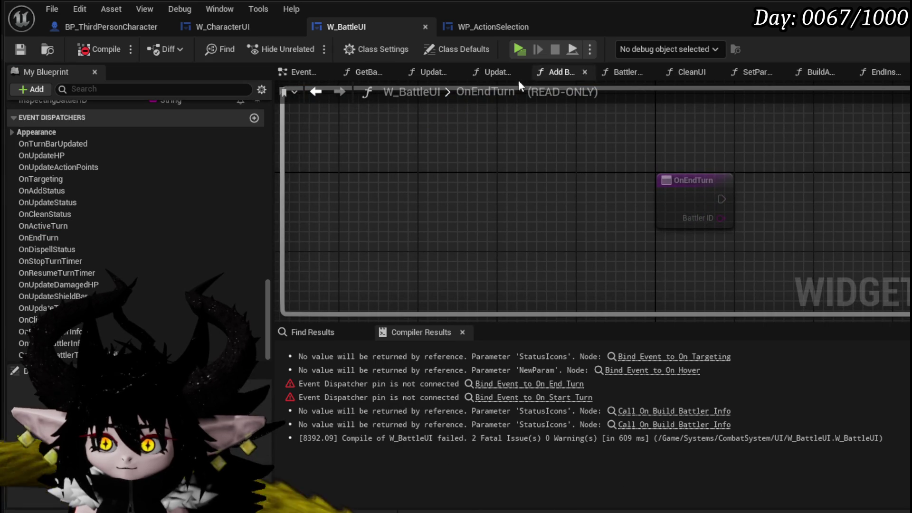
{"action": "left_click", "coordinate": [316, 91]}
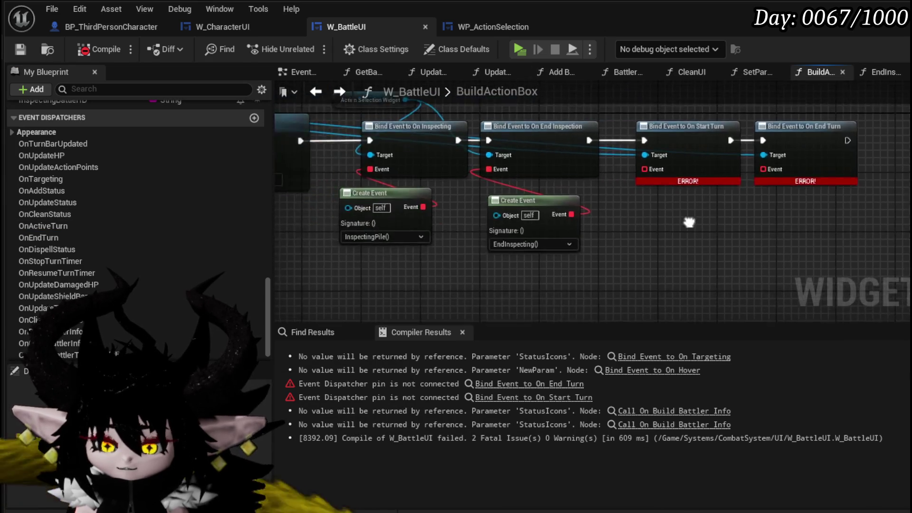
{"action": "scroll", "coordinate": [176, 183], "scroll_direction": "up", "scroll_amount": 3}
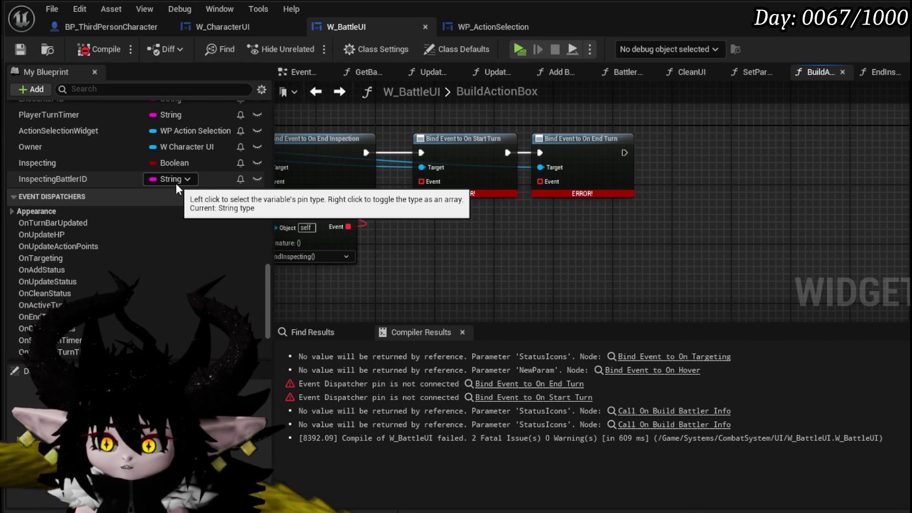
{"action": "scroll", "coordinate": [166, 234], "scroll_direction": "down", "scroll_amount": 3}
{"action": "left_click_drag", "start_coordinate": [420, 182], "coordinate": [424, 226]}
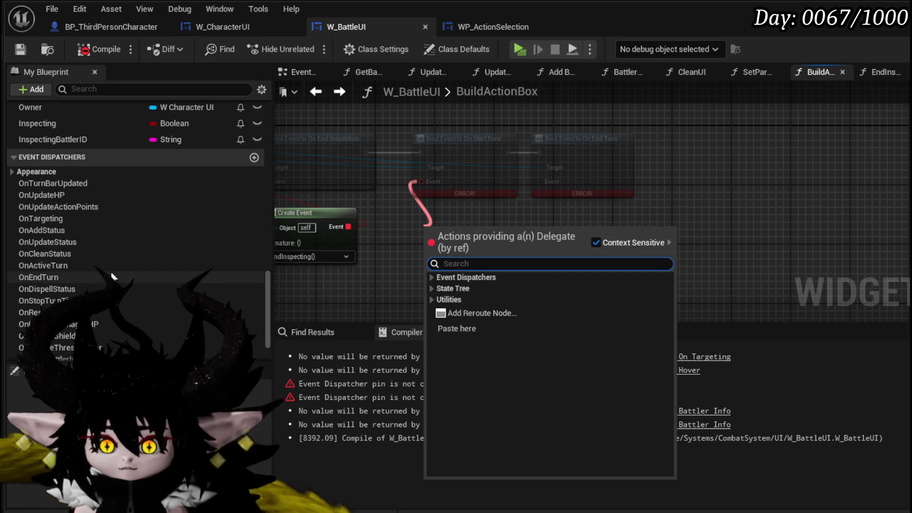
{"action": "scroll", "coordinate": [86, 180], "scroll_direction": "up", "scroll_amount": 5}
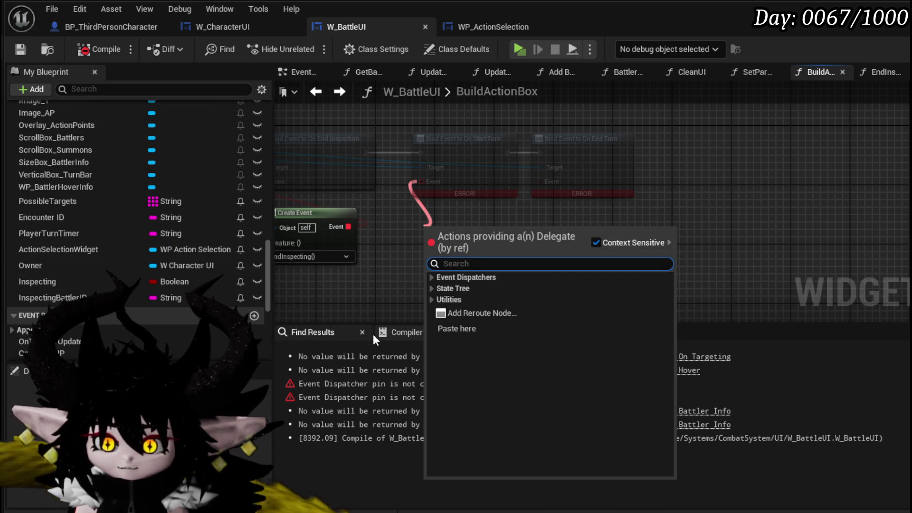
{"action": "left_click", "coordinate": [354, 336]}
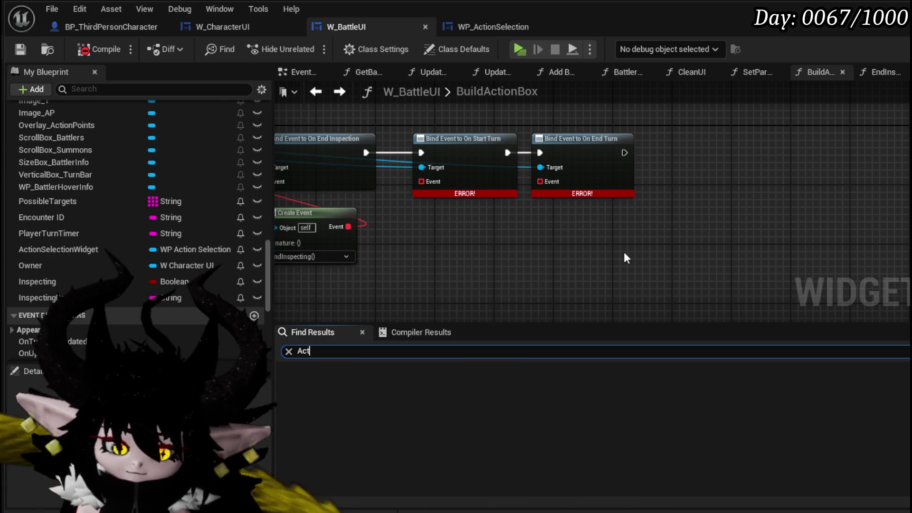
{"action": "type", "text": "ive Turn"}
{"action": "key", "text": "Return"}
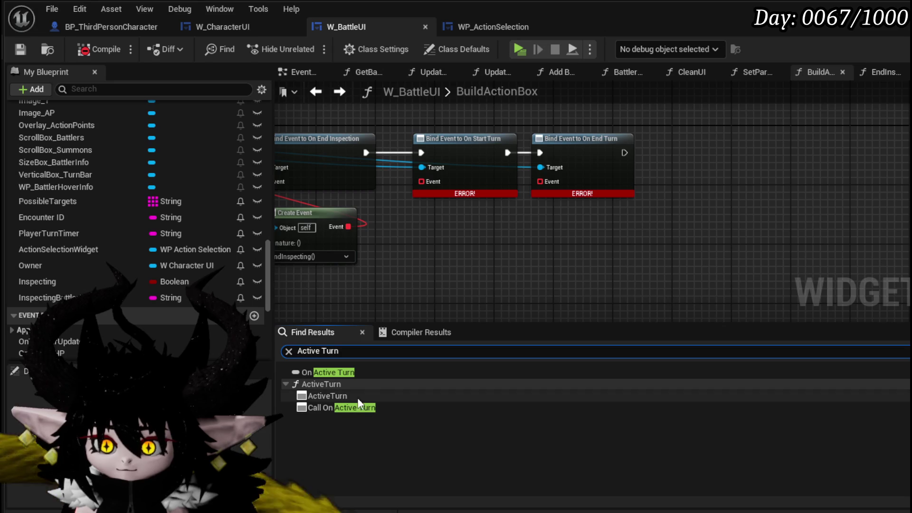
{"action": "left_click", "coordinate": [355, 396]}
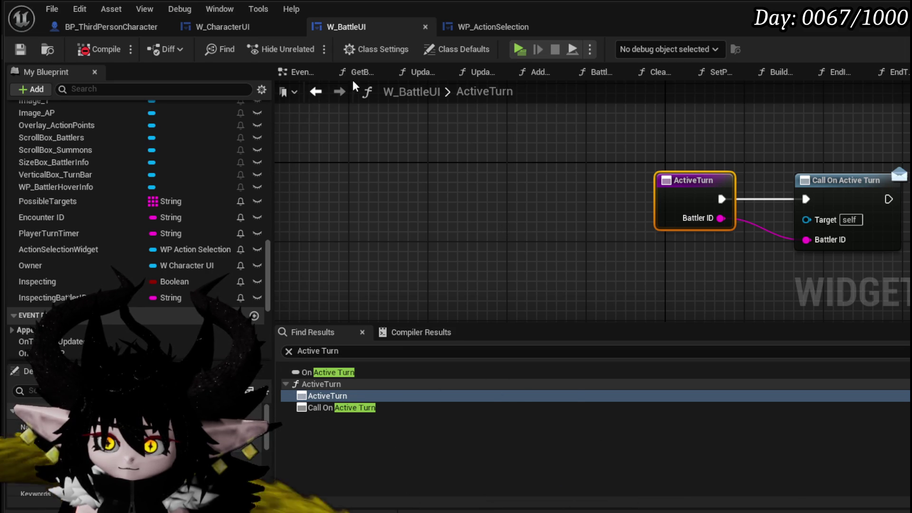
Step: Delete the two erroring Bind Event nodes and save W_BattleUI
{"action": "left_click", "coordinate": [326, 93]}
{"action": "left_click_drag", "start_coordinate": [447, 249], "coordinate": [662, 135]}
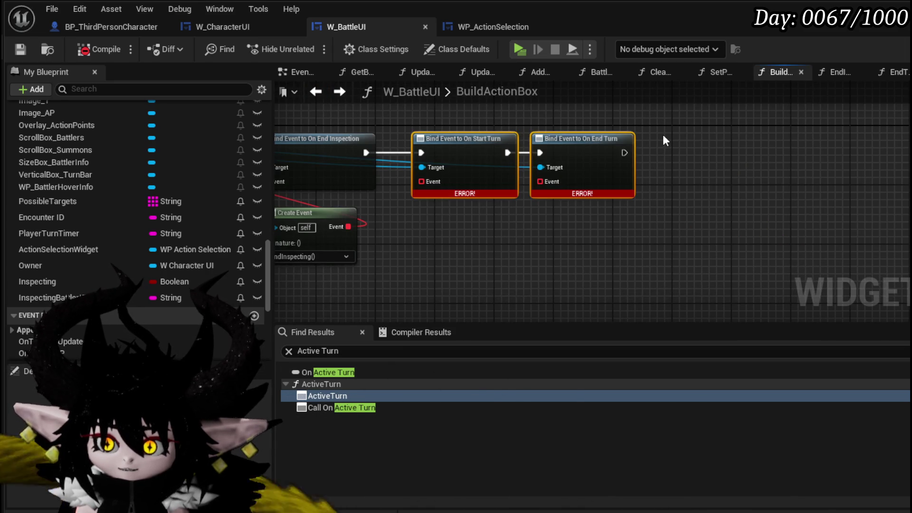
{"action": "key", "text": "Delete"}
{"action": "left_click", "coordinate": [20, 49]}
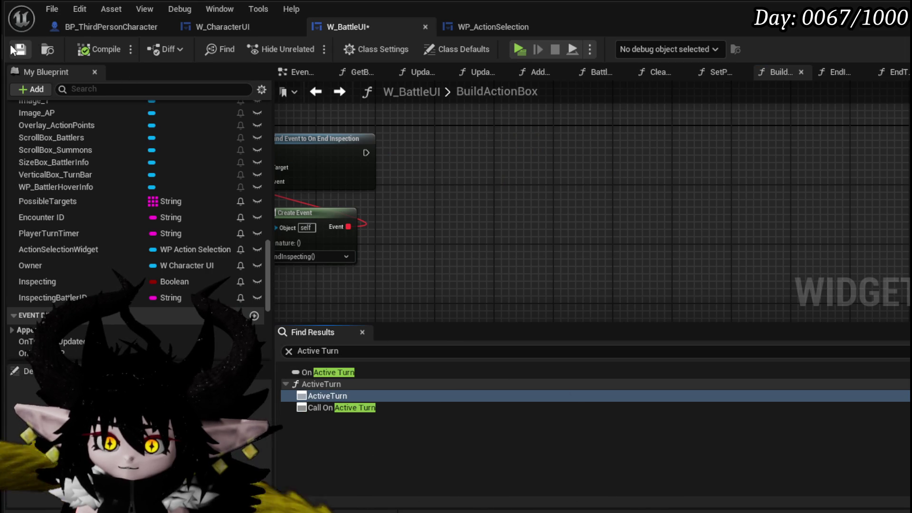
{"action": "left_click", "coordinate": [223, 26]}
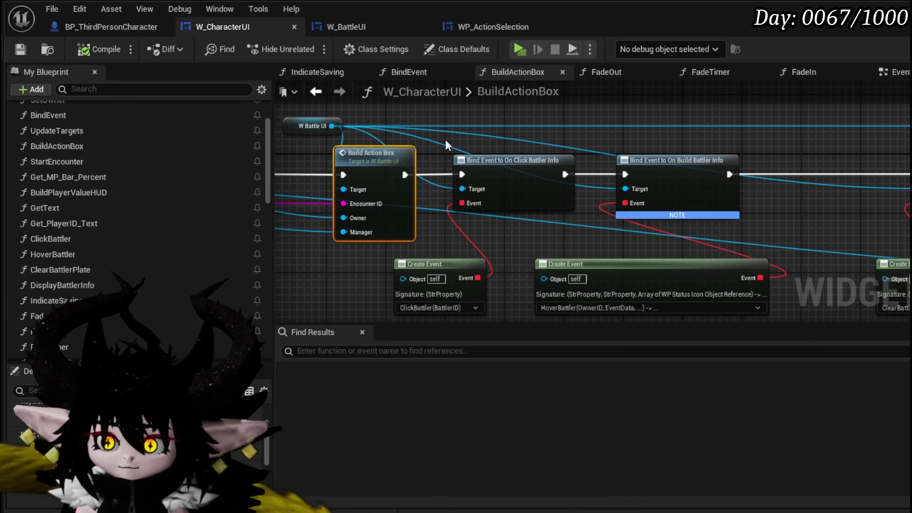
Step: From W Battle UI, add Bind Event nodes for On Active Turn and On End Turn
{"action": "left_click_drag", "start_coordinate": [335, 170], "coordinate": [448, 136]}
{"action": "type", "text": "B"}
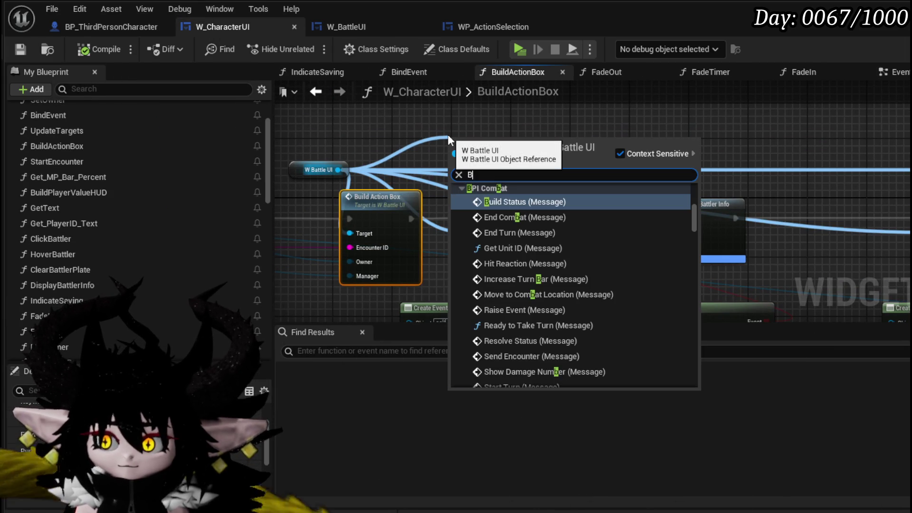
{"action": "type", "text": "ind on a"}
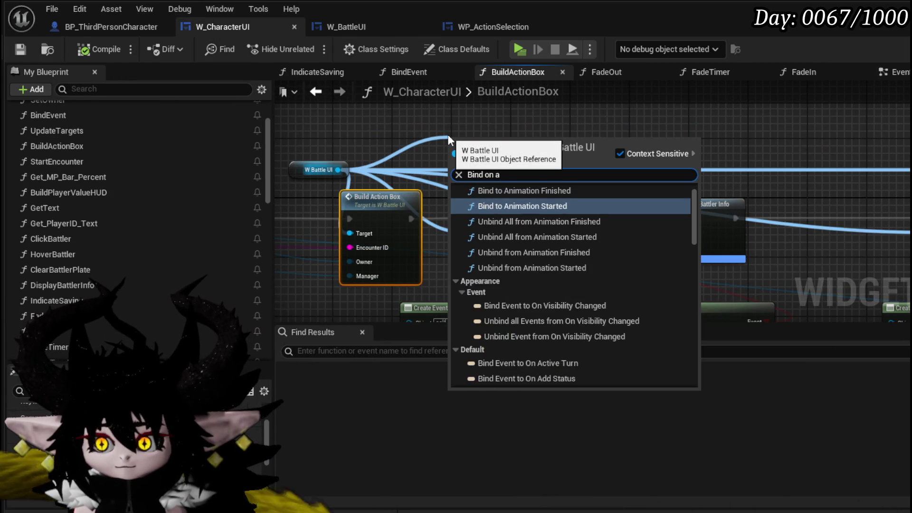
{"action": "type", "text": "cti"}
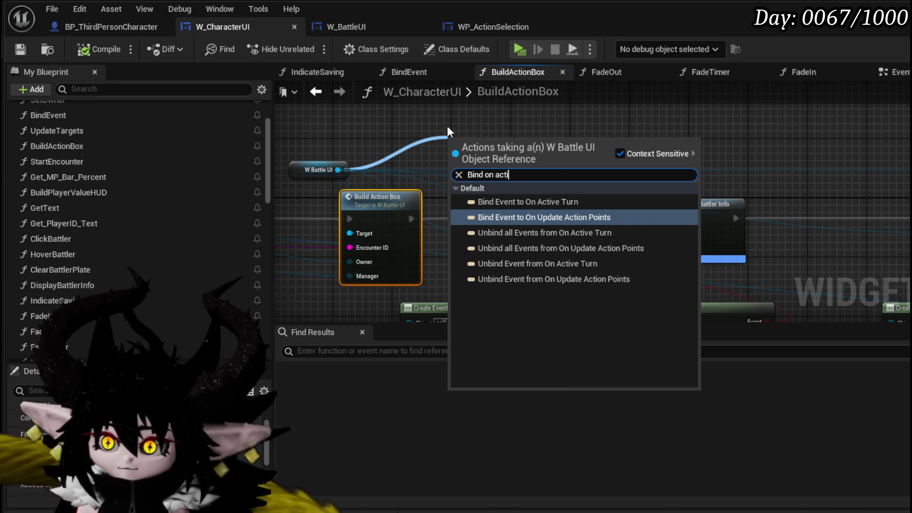
{"action": "left_click", "coordinate": [528, 201]}
{"action": "left_click_drag", "start_coordinate": [522, 128], "coordinate": [576, 115]}
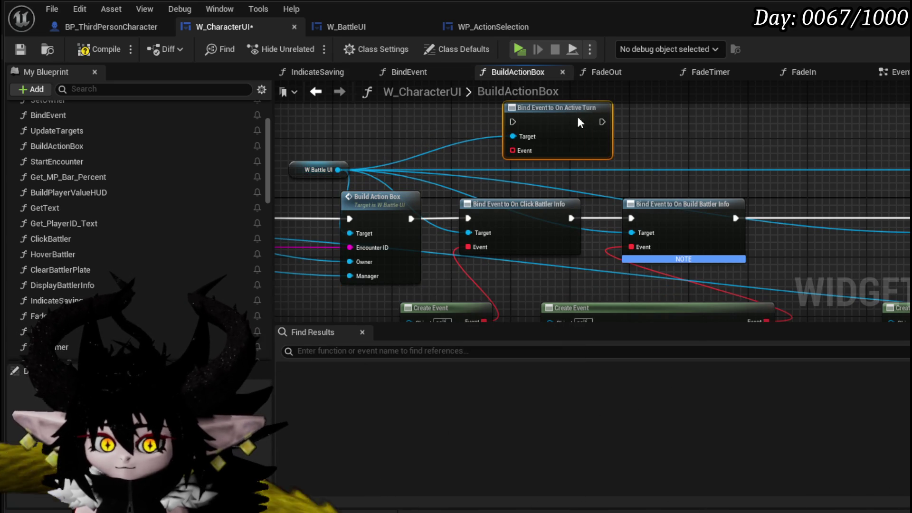
{"action": "mouse_move", "coordinate": [433, 116]}
{"action": "left_mouse_down"}
{"action": "mouse_move", "coordinate": [433, 130]}
{"action": "mouse_move", "coordinate": [400, 156]}
{"action": "mouse_move", "coordinate": [429, 152]}
{"action": "left_mouse_up"}
{"action": "left_click_drag", "start_coordinate": [333, 206], "coordinate": [394, 150]}
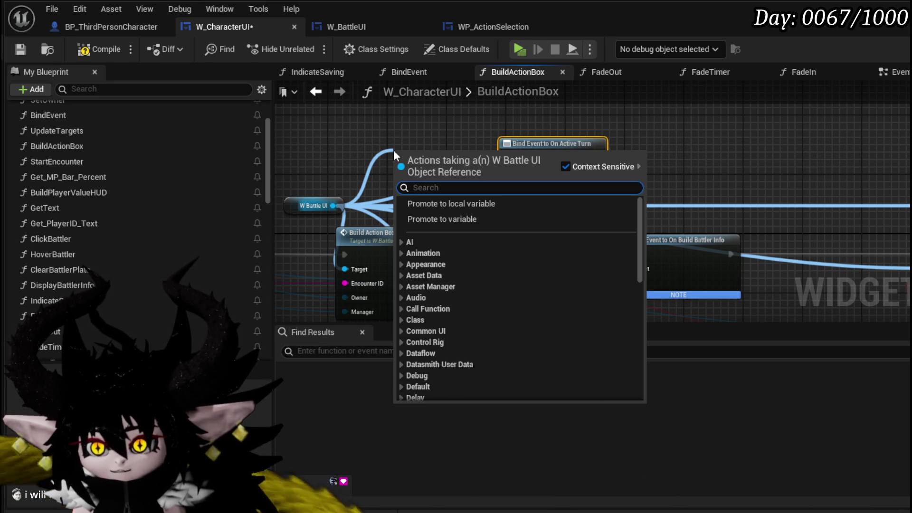
{"action": "type", "text": "end turn"}
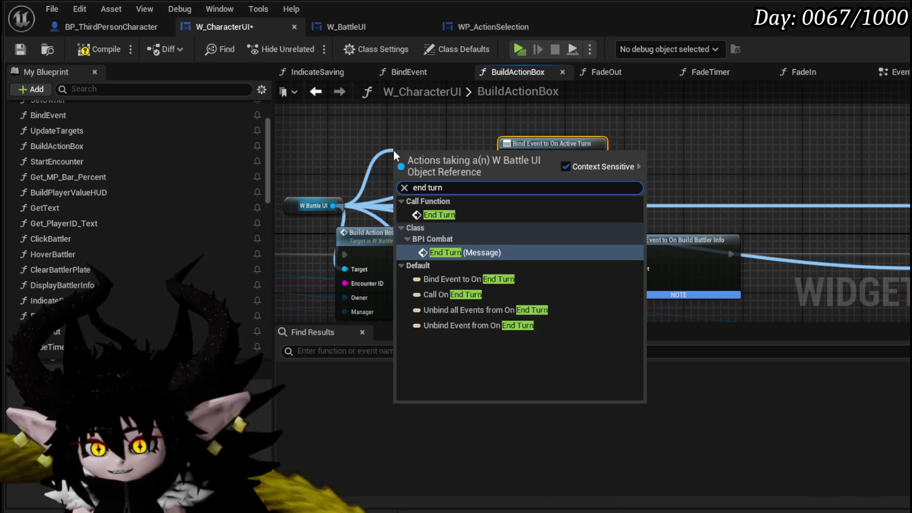
{"action": "left_click", "coordinate": [501, 278]}
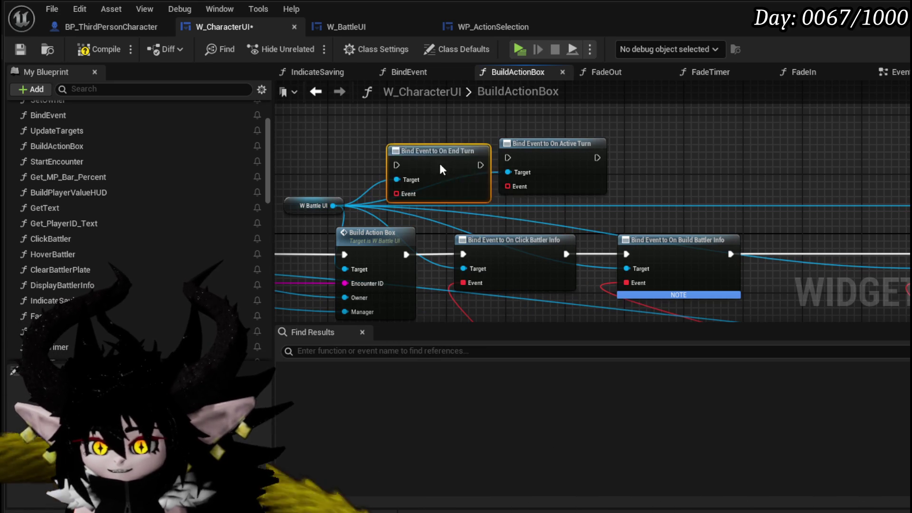
{"action": "left_click_drag", "start_coordinate": [430, 166], "coordinate": [668, 159]}
Step: Chain Set Information's execution through the Active Turn bind and then the End Turn bind
{"action": "left_click", "coordinate": [589, 141], "text": "ctrl"}
{"action": "left_click_drag", "start_coordinate": [529, 145], "coordinate": [455, 164]}
{"action": "mouse_move", "coordinate": [389, 150]}
{"action": "left_mouse_down"}
{"action": "mouse_move", "coordinate": [893, 224]}
{"action": "mouse_move", "coordinate": [902, 247]}
{"action": "left_mouse_up"}
{"action": "scroll", "coordinate": [535, 177], "scroll_direction": "up", "scroll_amount": 2}
{"action": "left_click", "coordinate": [446, 187]}
{"action": "mouse_move", "coordinate": [446, 187]}
{"action": "left_mouse_down"}
{"action": "mouse_move", "coordinate": [397, 186]}
{"action": "mouse_move", "coordinate": [412, 189]}
{"action": "left_mouse_up"}
{"action": "left_click_drag", "start_coordinate": [535, 190], "coordinate": [535, 190]}
{"action": "left_click_drag", "start_coordinate": [645, 193], "coordinate": [708, 202]}
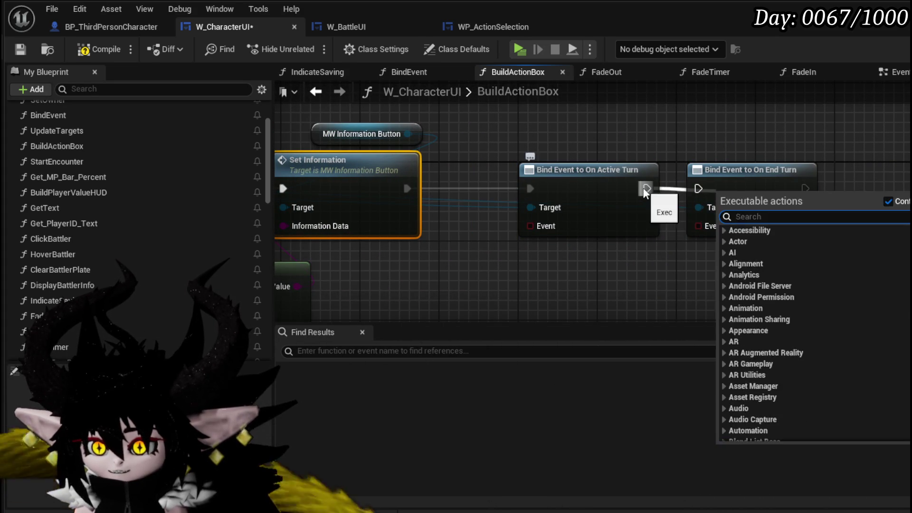
{"action": "left_click_drag", "start_coordinate": [642, 187], "coordinate": [698, 189]}
{"action": "left_click_drag", "start_coordinate": [513, 247], "coordinate": [800, 159]}
{"action": "left_click_drag", "start_coordinate": [613, 176], "coordinate": [777, 176]}
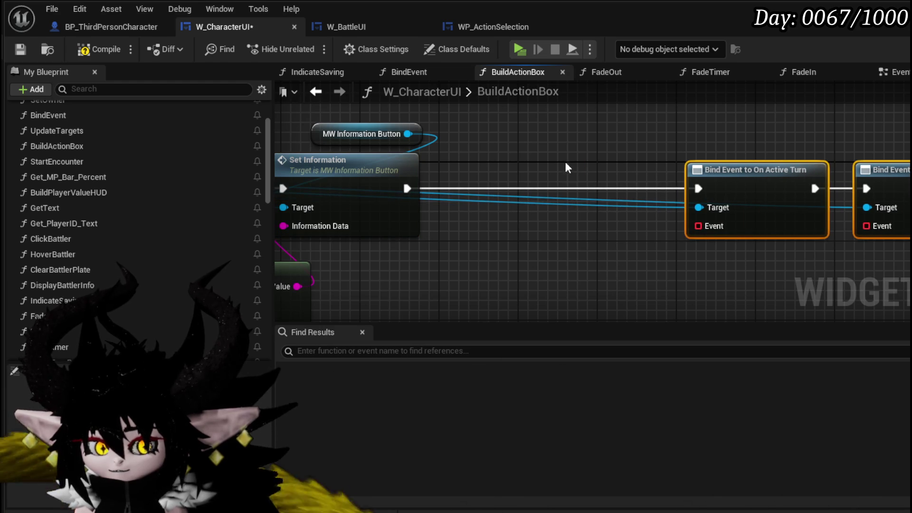
{"action": "left_click_drag", "start_coordinate": [566, 168], "coordinate": [599, 177]}
{"action": "left_click", "coordinate": [343, 137]}
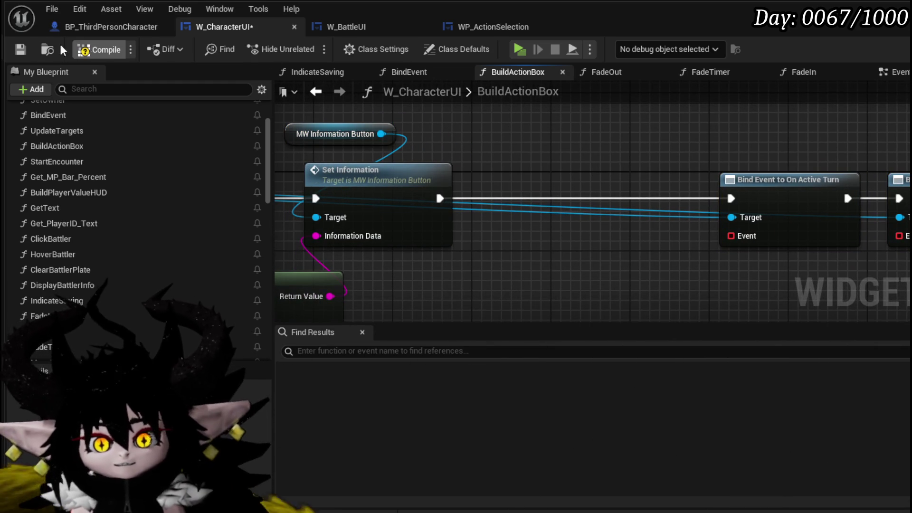
Step: Compile, then give the Active Turn and End Turn binds each a Create Event node
{"action": "left_click", "coordinate": [99, 50]}
{"action": "left_click", "coordinate": [536, 370]}
{"action": "left_click_drag", "start_coordinate": [497, 142], "coordinate": [475, 205]}
{"action": "type", "text": "crea"}
{"action": "left_click", "coordinate": [543, 275]}
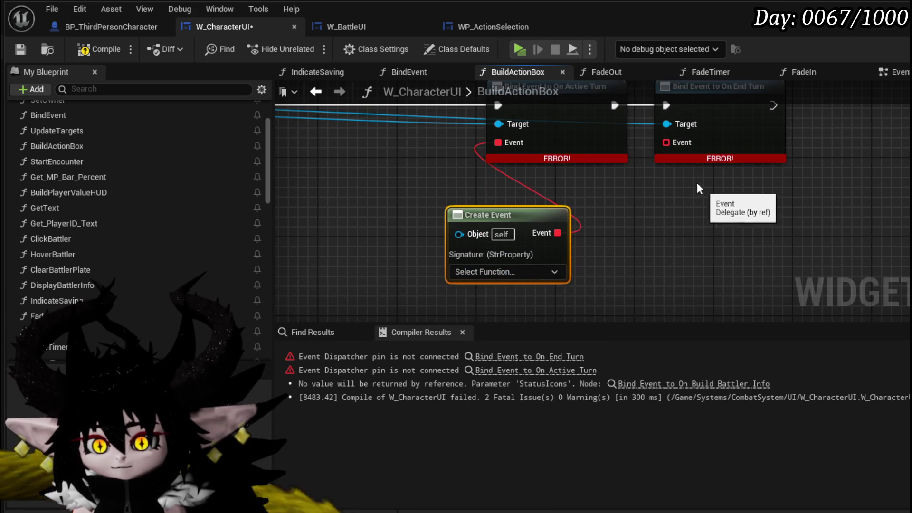
{"action": "left_click_drag", "start_coordinate": [667, 142], "coordinate": [662, 225]}
{"action": "type", "text": "crea"}
{"action": "left_click", "coordinate": [712, 287]}
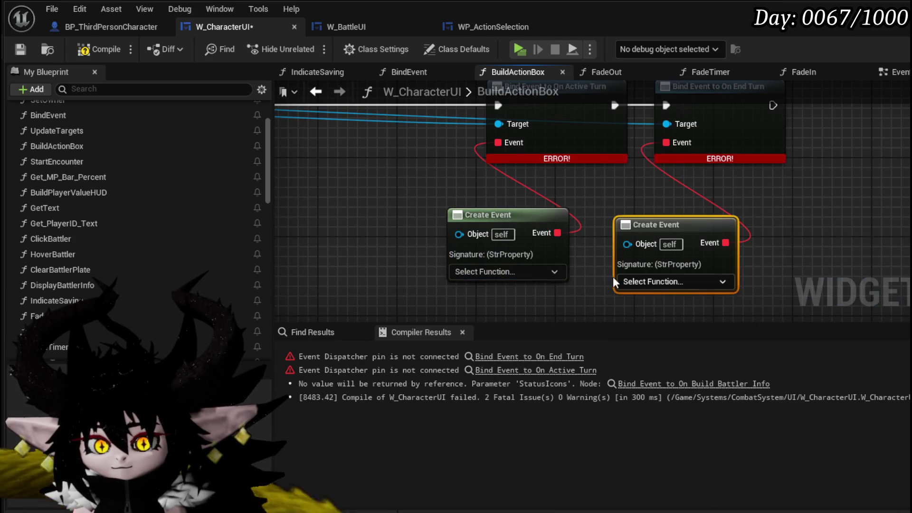
Step: Open the MoveTurnBarAnim function graph from My Blueprint
{"action": "scroll", "coordinate": [145, 266], "scroll_direction": "down", "scroll_amount": 5}
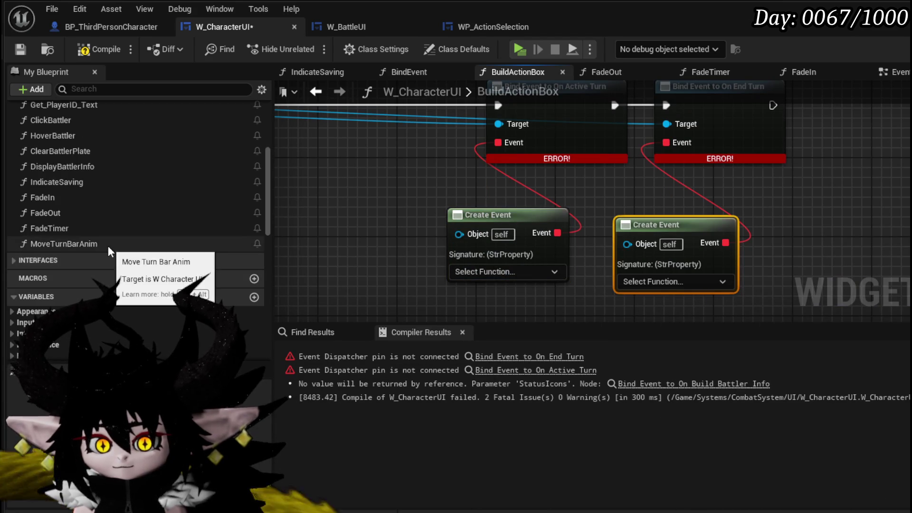
{"action": "double_click", "coordinate": [106, 244]}
{"action": "scroll", "coordinate": [408, 246], "scroll_direction": "up", "scroll_amount": 4}
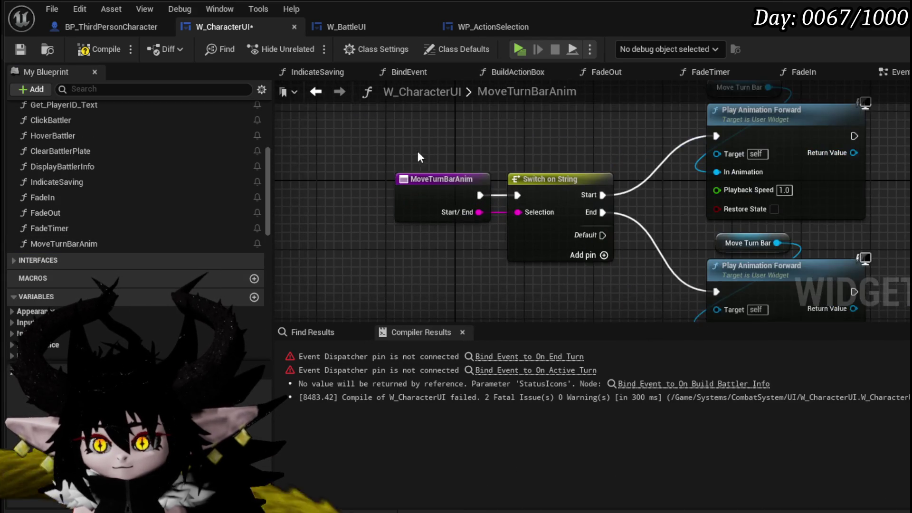
Step: Rename the MoveTurnBarAnim function to StartTurnBarAnim
{"action": "left_click_drag", "start_coordinate": [642, 129], "coordinate": [502, 127]}
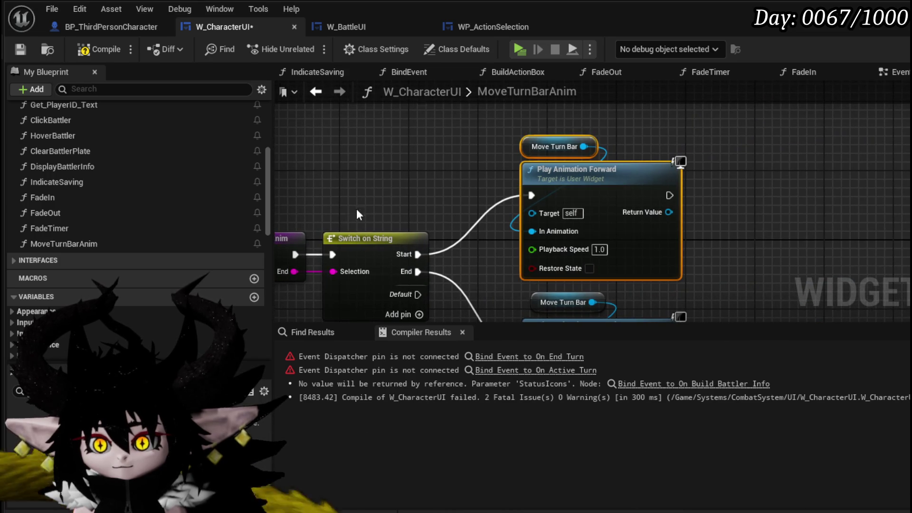
{"action": "left_click_drag", "start_coordinate": [342, 220], "coordinate": [465, 203]}
{"action": "right_click", "coordinate": [361, 186]}
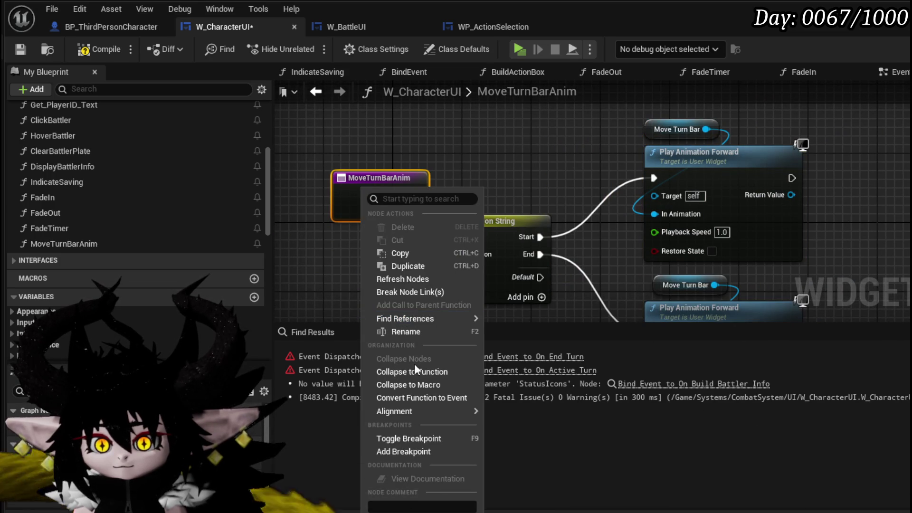
{"action": "left_click", "coordinate": [403, 331]}
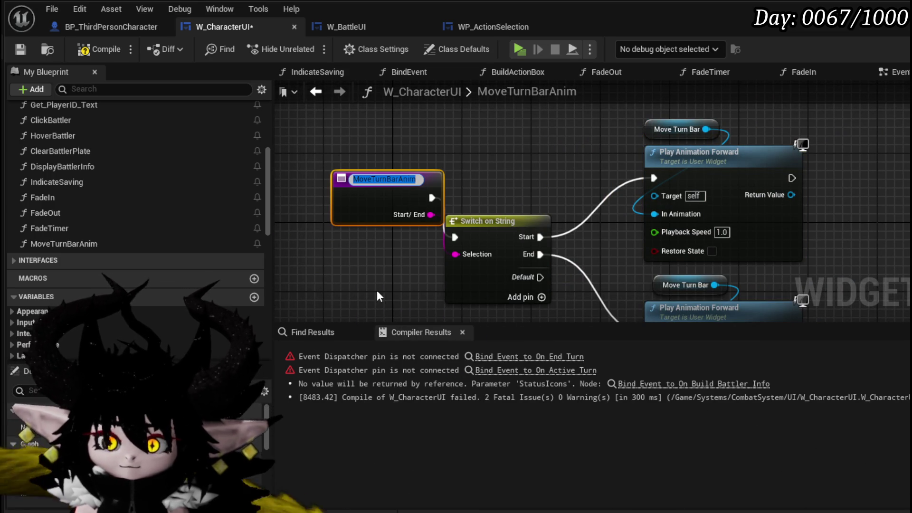
{"action": "type", "text": "StartTurnBarAnim"}
{"action": "key", "text": "Return"}
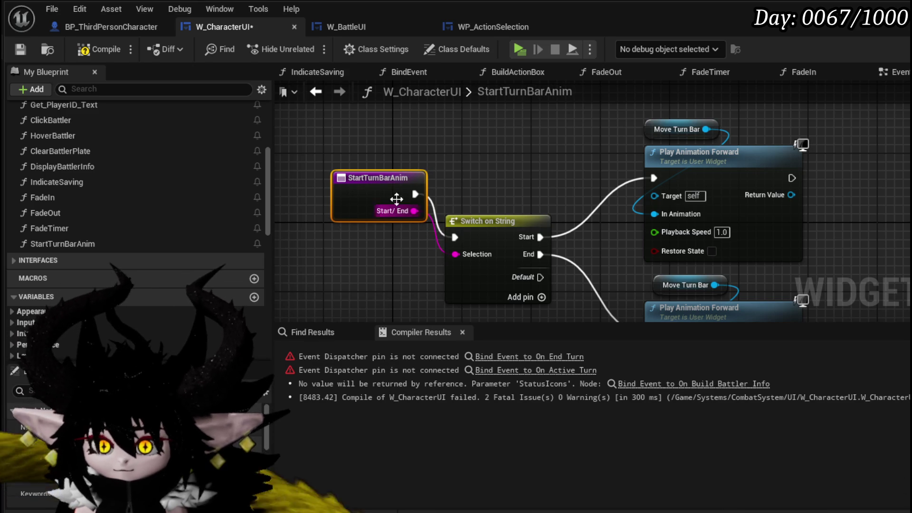
Step: Wire the entry directly into Play Animation Forward, delete Switch on String, and select the remaining animation nodes
{"action": "left_click_drag", "start_coordinate": [413, 194], "coordinate": [653, 178]}
{"action": "left_click_drag", "start_coordinate": [379, 197], "coordinate": [370, 179]}
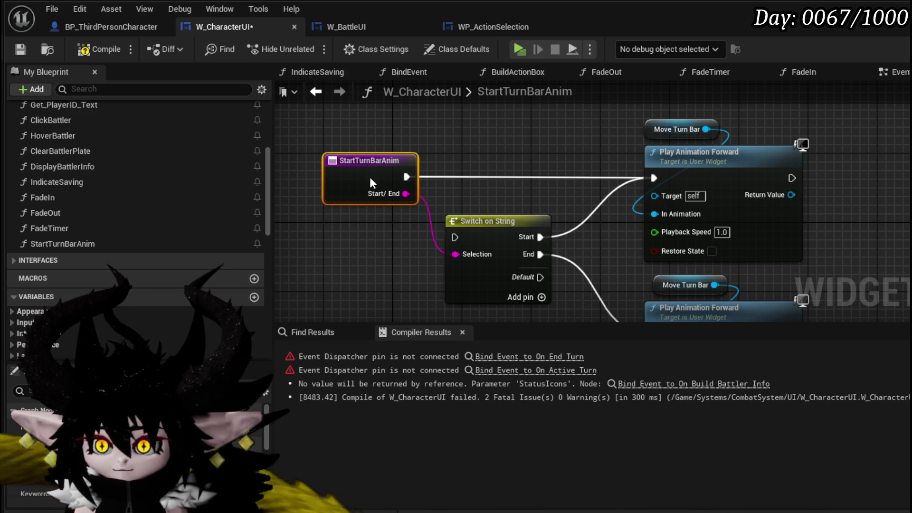
{"action": "left_click", "coordinate": [472, 204]}
{"action": "key", "text": "Delete"}
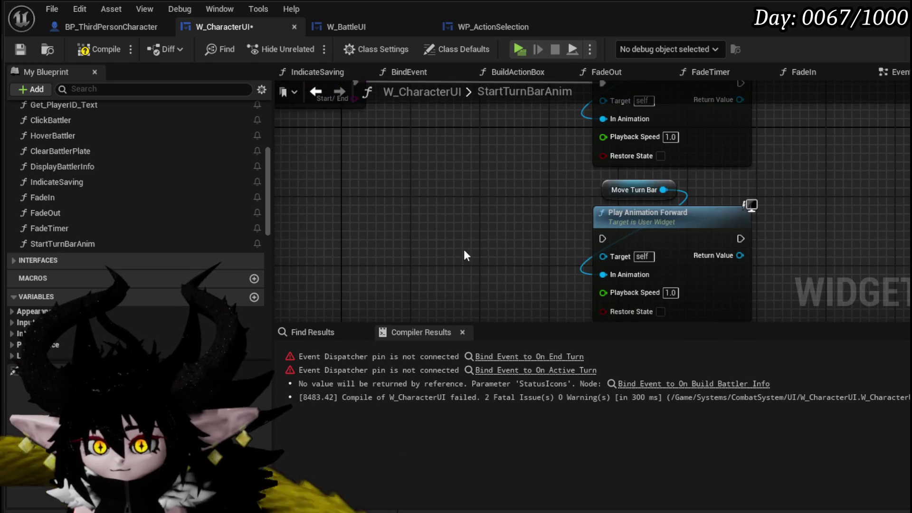
{"action": "left_click_drag", "start_coordinate": [670, 193], "coordinate": [670, 193]}
{"action": "right_click", "coordinate": [684, 221]}
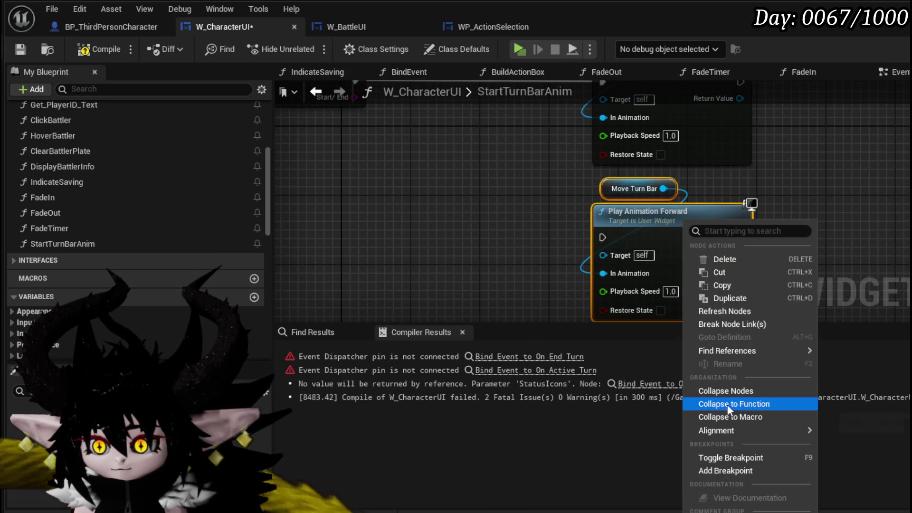
Step: Collapse the second Move Turn Bar and Play Animation Forward nodes into a new EndTurnBarAnim function
{"action": "left_click", "coordinate": [729, 403]}
{"action": "type", "text": "E"}
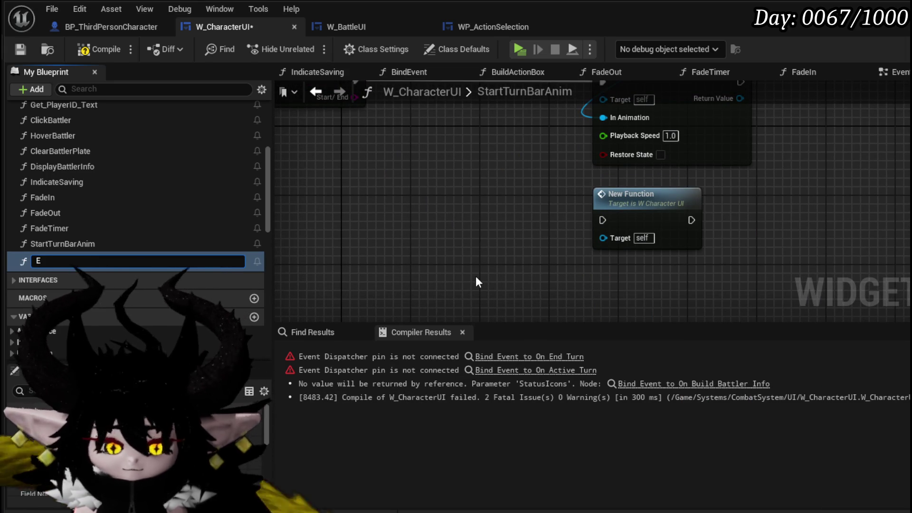
{"action": "type", "text": "ndTurnBar"}
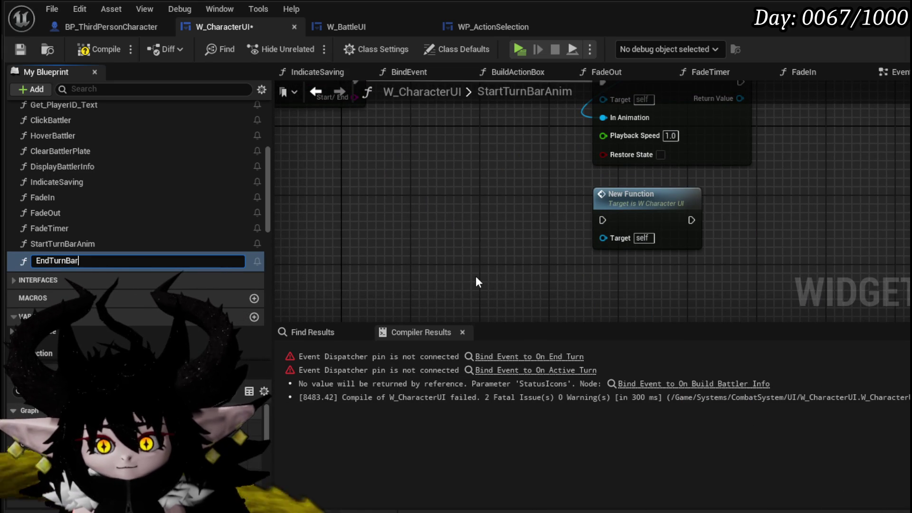
{"action": "type", "text": "An"}
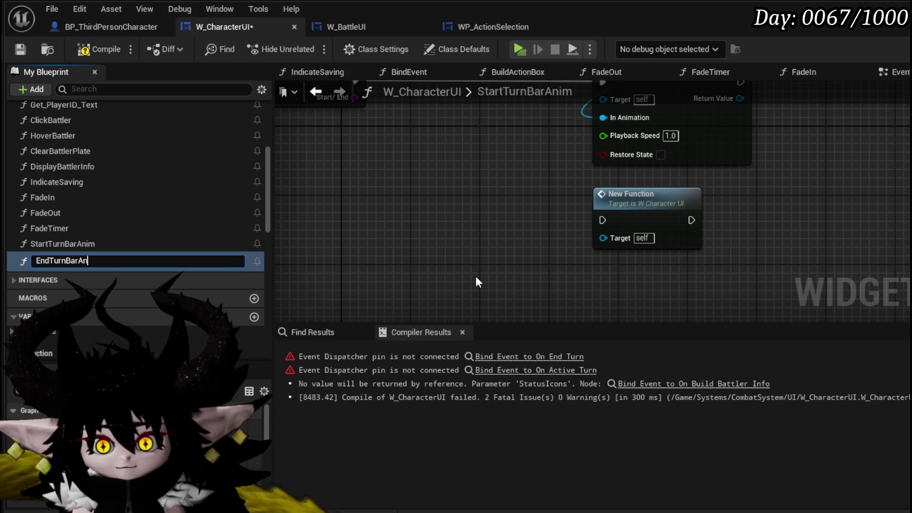
{"action": "type", "text": "umm"}
{"action": "key", "text": "Return"}
{"action": "left_click", "coordinate": [651, 223]}
{"action": "double_click", "coordinate": [60, 259]}
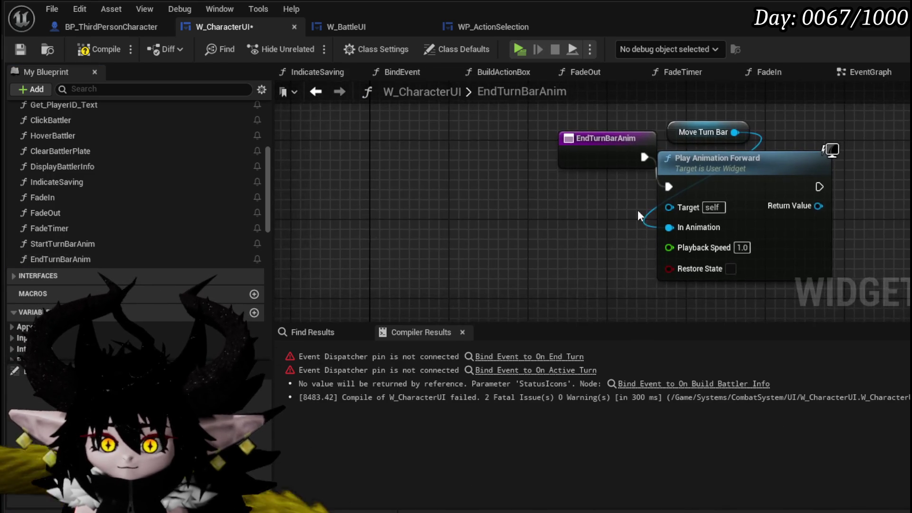
{"action": "left_click_drag", "start_coordinate": [426, 230], "coordinate": [548, 216]}
{"action": "left_click_drag", "start_coordinate": [498, 159], "coordinate": [399, 187]}
{"action": "left_click", "coordinate": [427, 146]}
Step: Compile and set the first Create Event's function to StartTurnBarAnim
{"action": "left_click", "coordinate": [100, 49]}
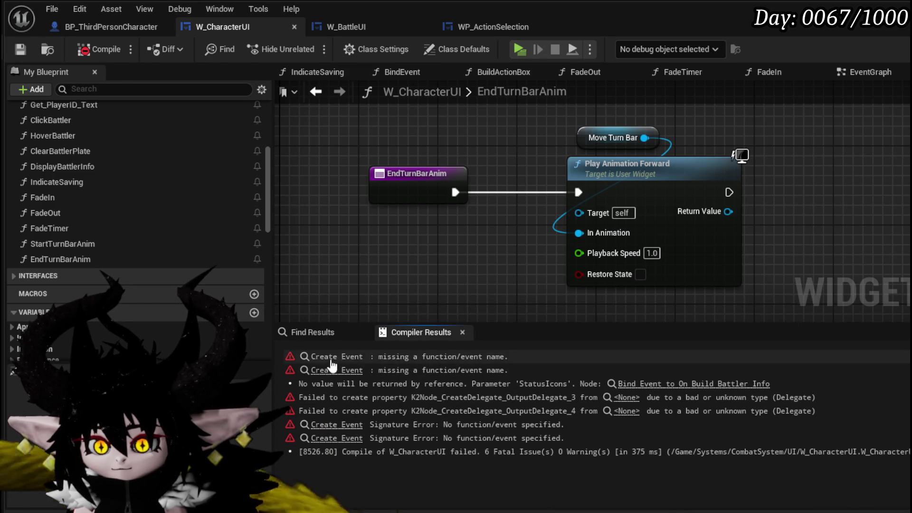
{"action": "left_click", "coordinate": [337, 356]}
{"action": "left_click", "coordinate": [524, 224]}
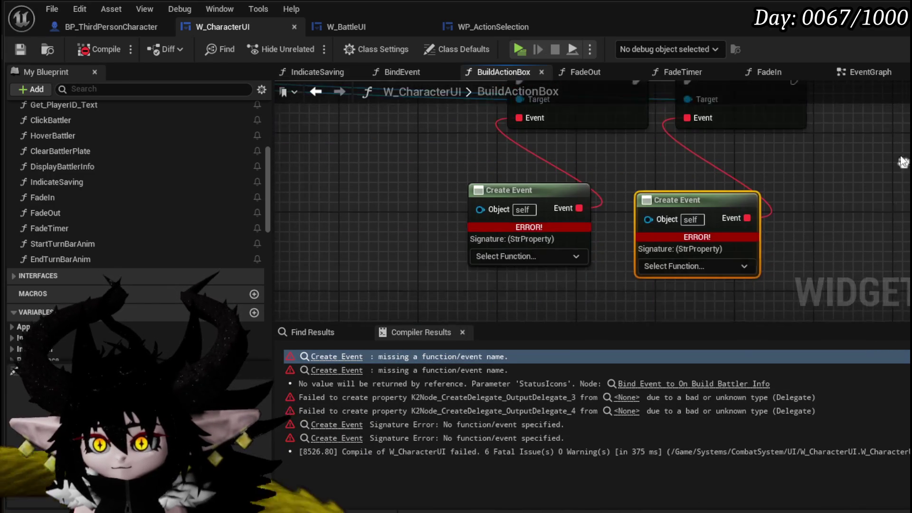
{"action": "left_click", "coordinate": [554, 255]}
{"action": "type", "text": "Star"}
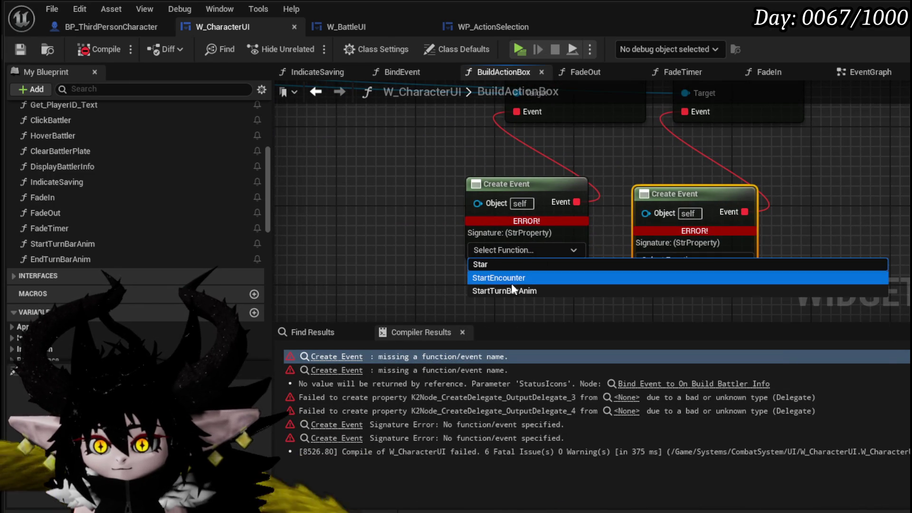
{"action": "left_click", "coordinate": [509, 290]}
{"action": "left_click", "coordinate": [697, 259]}
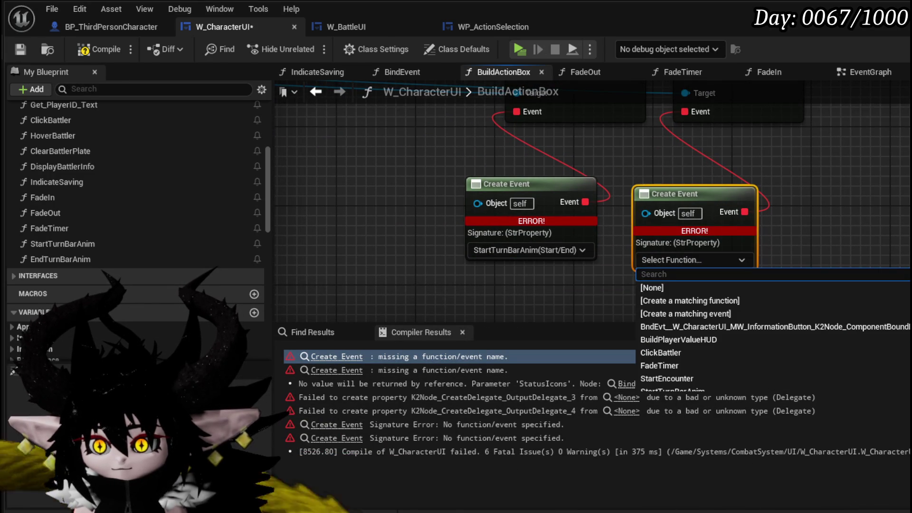
{"action": "type", "text": "End"}
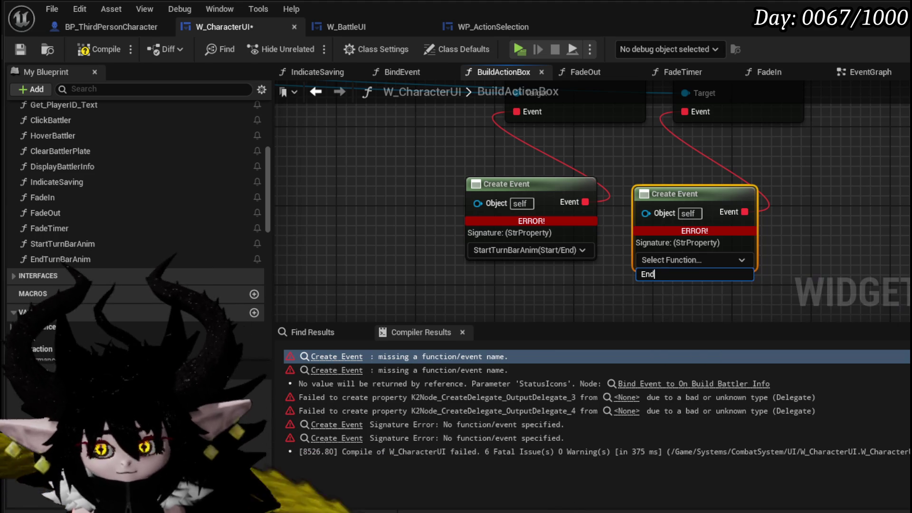
{"action": "left_click", "coordinate": [703, 261]}
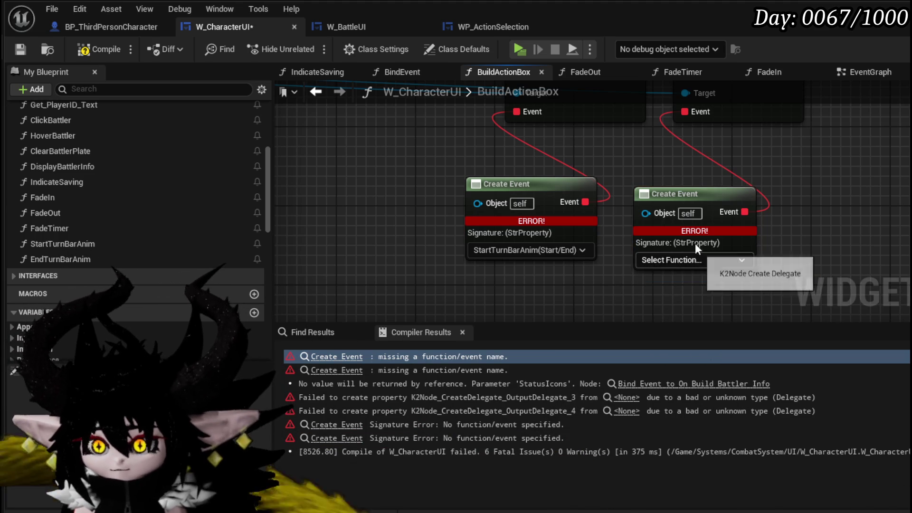
{"action": "double_click", "coordinate": [88, 259]}
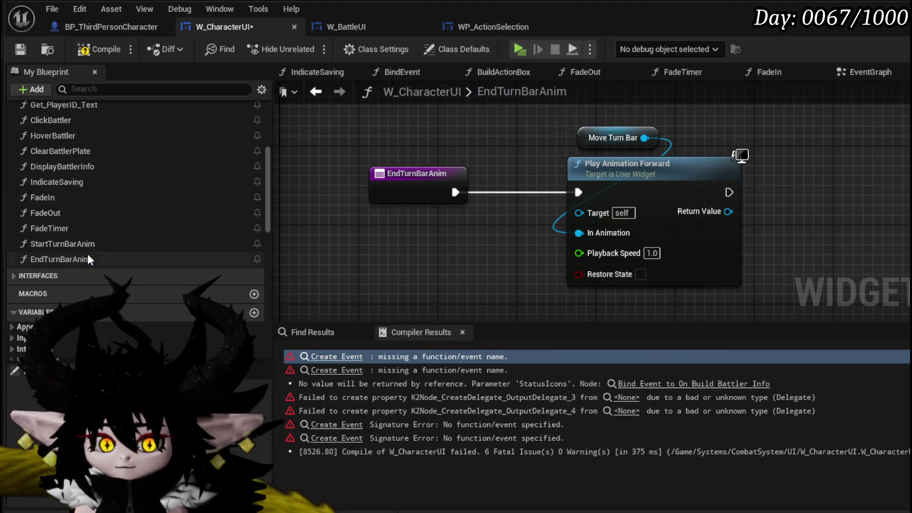
Step: Add a String input named 'Data' to the EndTurnBarAnim entry, then save and recompile W_CharacterUI
{"action": "left_click", "coordinate": [388, 172]}
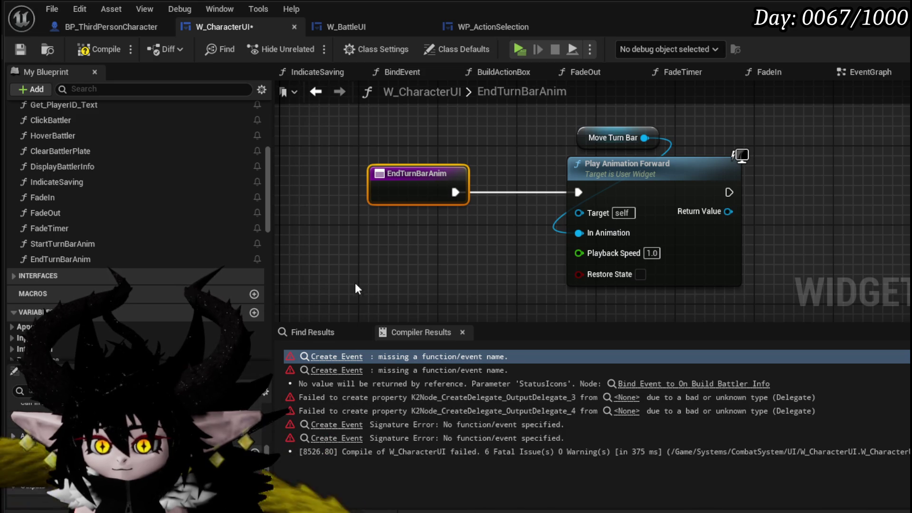
{"action": "scroll", "coordinate": [32, 460], "scroll_direction": "down", "scroll_amount": 1}
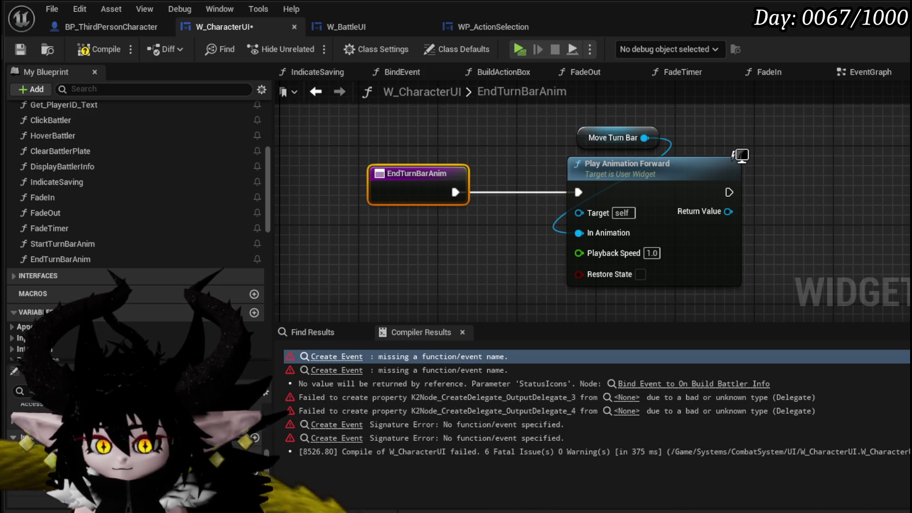
{"action": "left_click", "coordinate": [256, 437]}
{"action": "left_click", "coordinate": [162, 451]}
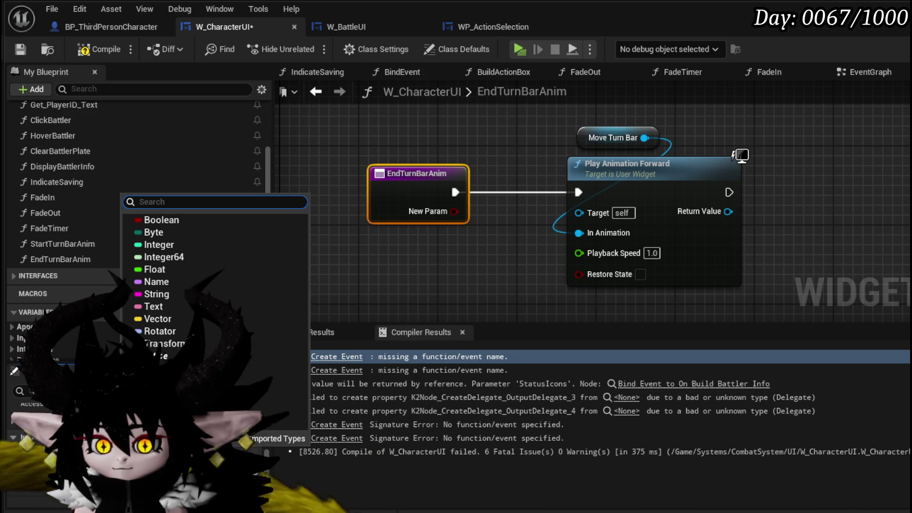
{"action": "left_click", "coordinate": [159, 294]}
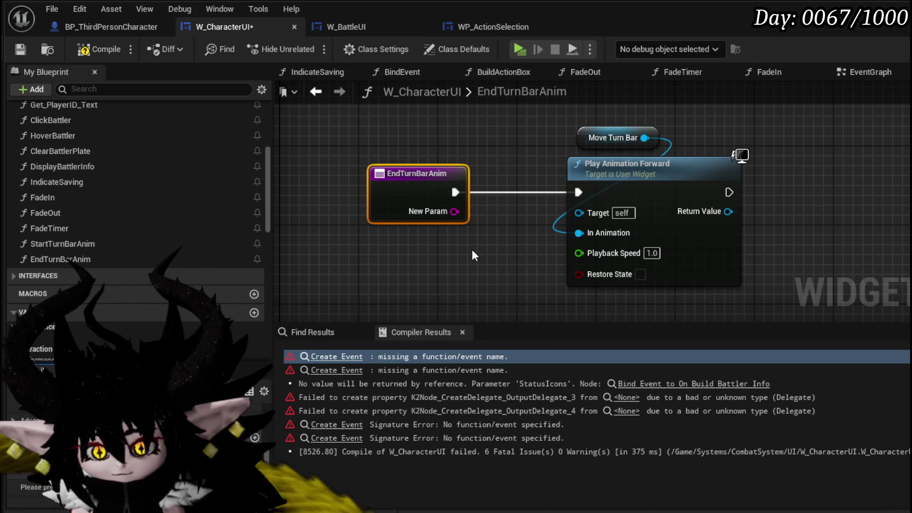
{"action": "type", "text": "Data"}
{"action": "key", "text": "Return"}
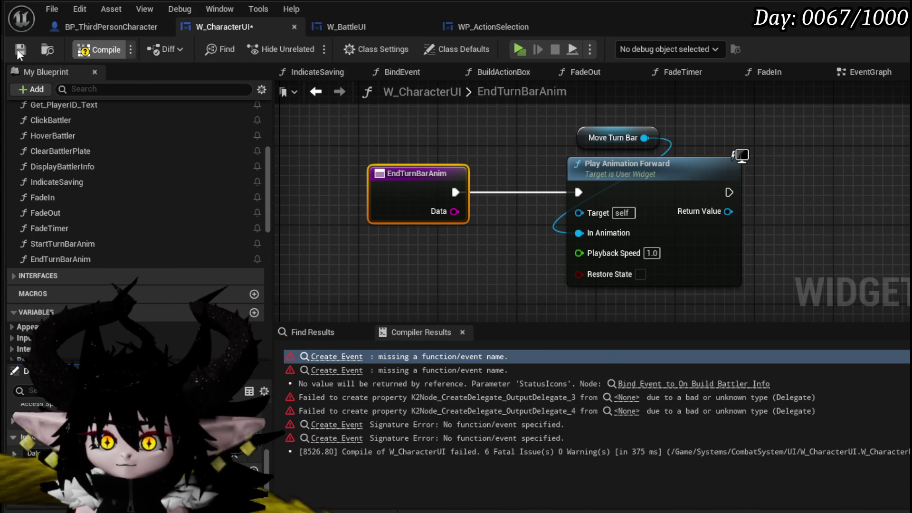
{"action": "left_click", "coordinate": [20, 49]}
{"action": "left_click", "coordinate": [337, 356]}
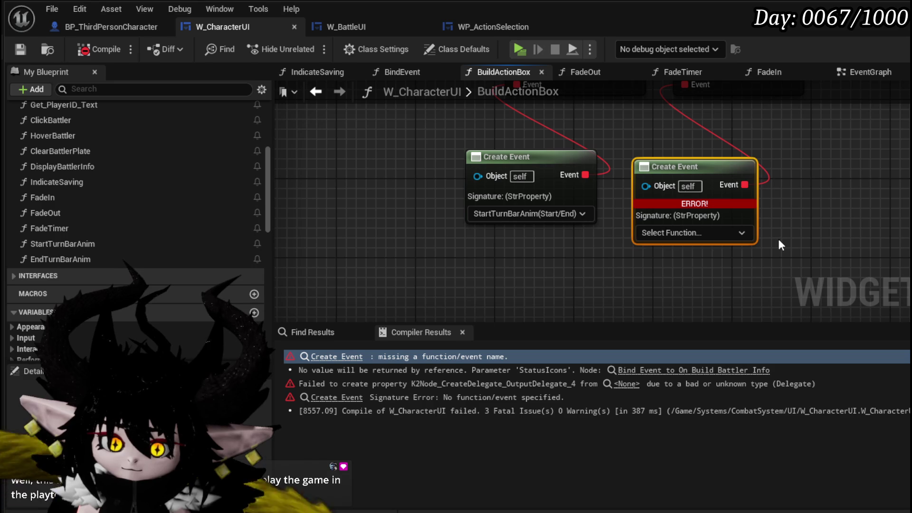
Step: Set the second Create Event's function to StartTurnBarAnim
{"action": "left_click_drag", "start_coordinate": [777, 237], "coordinate": [573, 236]}
{"action": "left_click", "coordinate": [561, 236]}
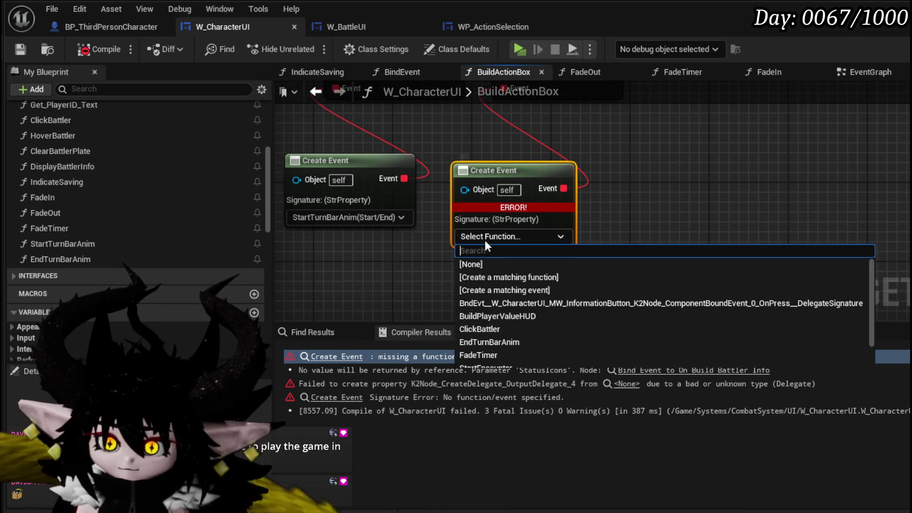
{"action": "scroll", "coordinate": [532, 299], "scroll_direction": "down", "scroll_amount": 2}
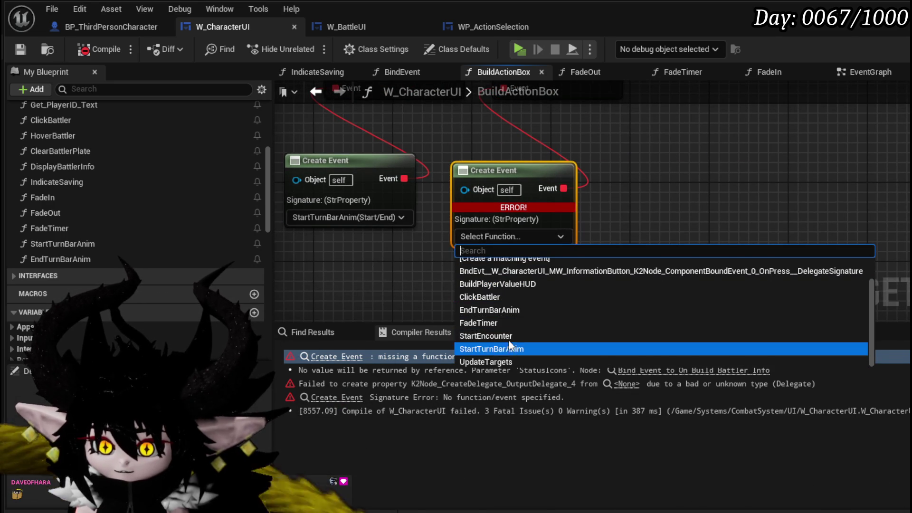
{"action": "left_click", "coordinate": [486, 349]}
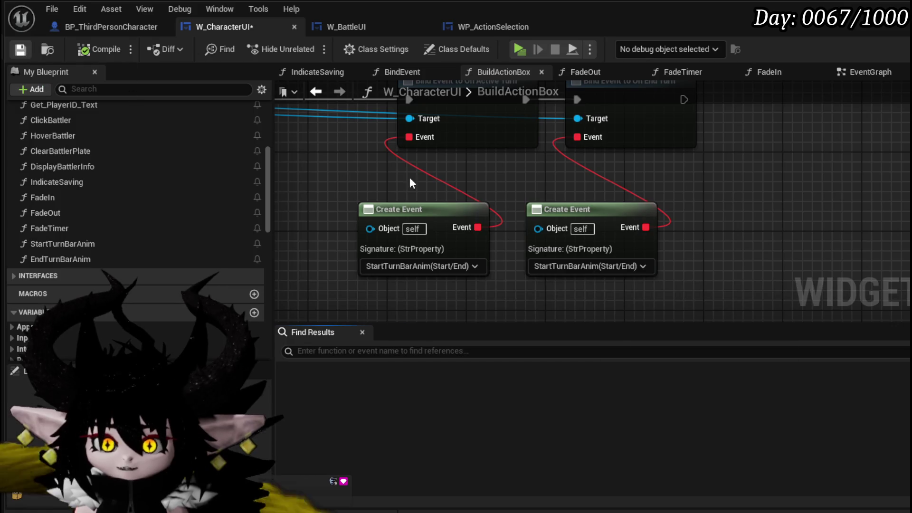
{"action": "scroll", "coordinate": [522, 176], "scroll_direction": "down", "scroll_amount": 2}
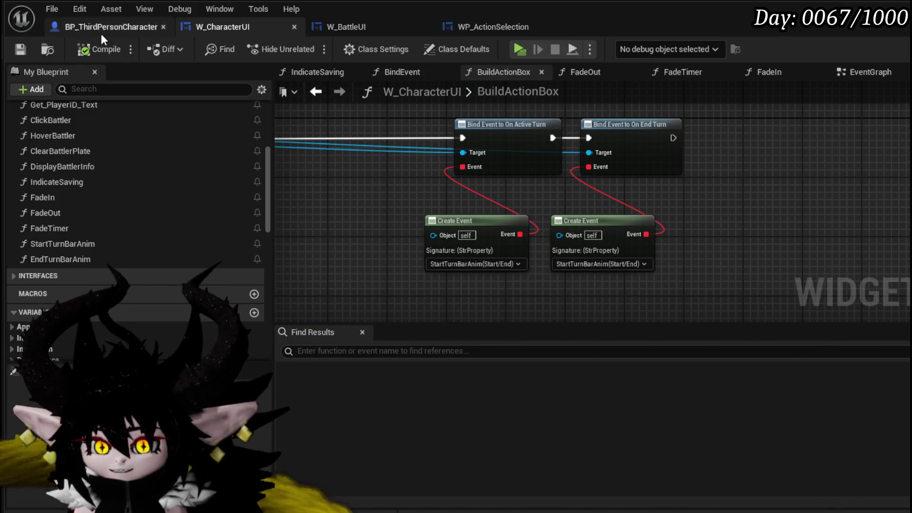
Step: Review the WP_ActionSelection and W_BattleUI graphs, then Save All and return to the level editor
{"action": "left_click", "coordinate": [470, 27]}
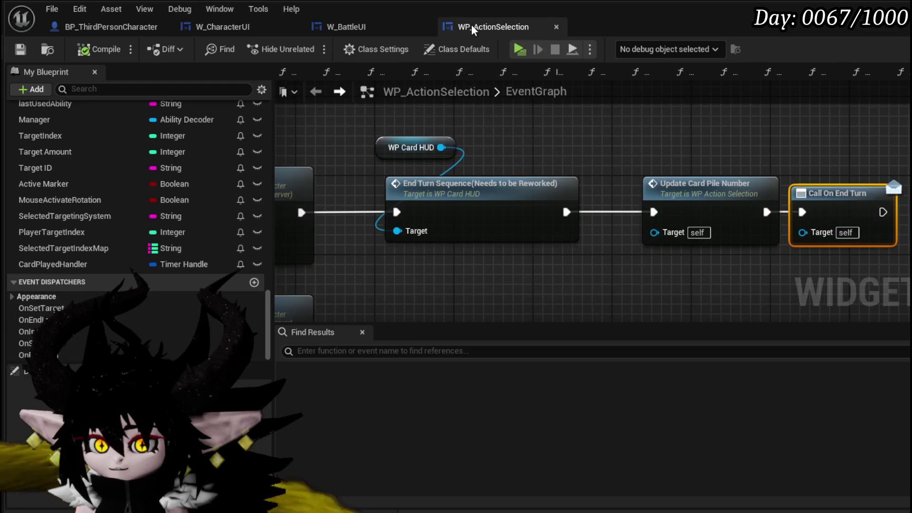
{"action": "left_click", "coordinate": [373, 27]}
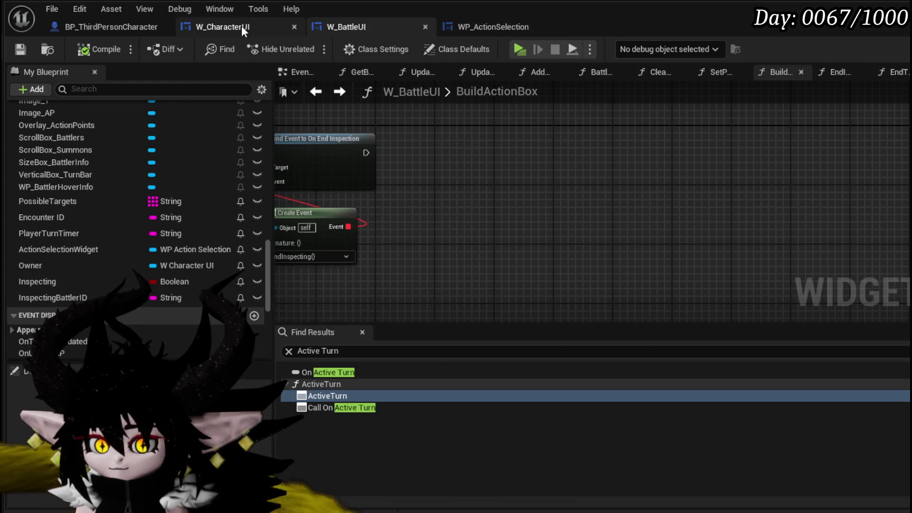
{"action": "left_click", "coordinate": [233, 27]}
{"action": "scroll", "coordinate": [834, 162], "scroll_direction": "down", "scroll_amount": 2}
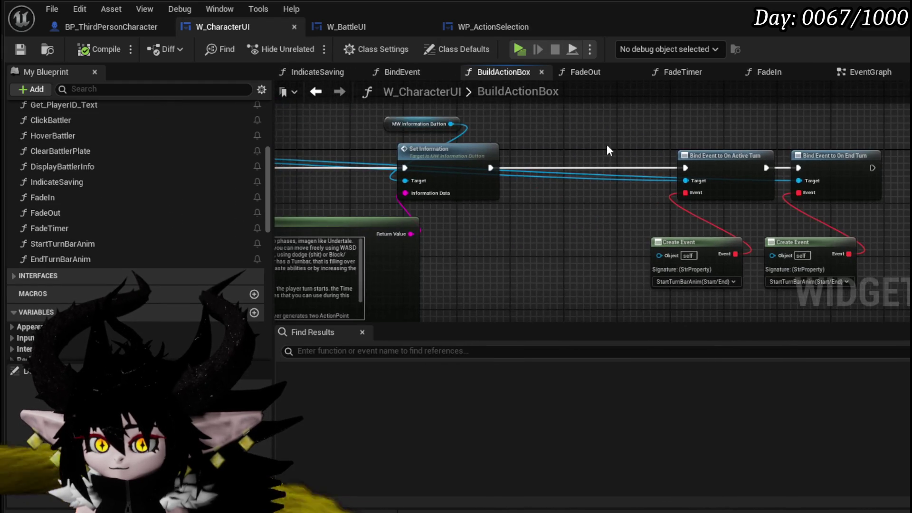
{"action": "left_click_drag", "start_coordinate": [432, 214], "coordinate": [644, 177]}
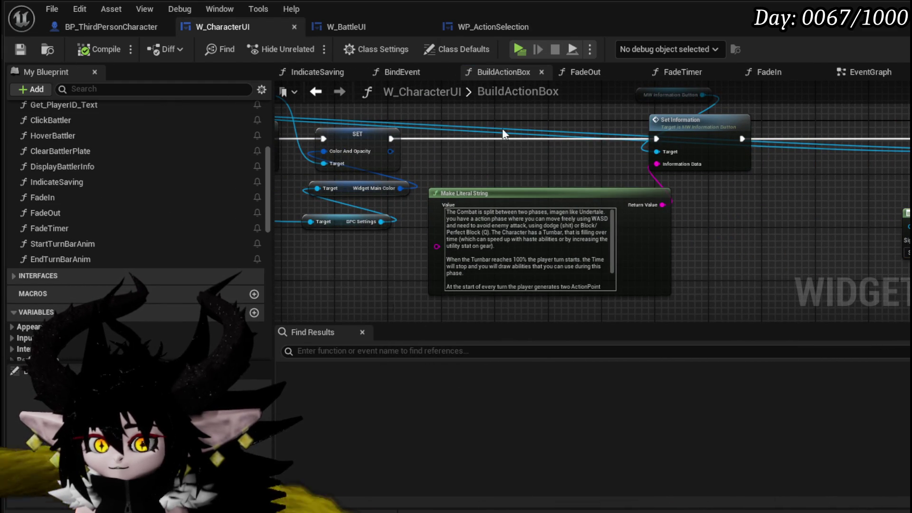
{"action": "scroll", "coordinate": [508, 125], "scroll_direction": "down", "scroll_amount": 3}
{"action": "mouse_move", "coordinate": [508, 124]}
{"action": "left_mouse_down"}
{"action": "mouse_move", "coordinate": [793, 171]}
{"action": "mouse_move", "coordinate": [909, 160]}
{"action": "left_mouse_up"}
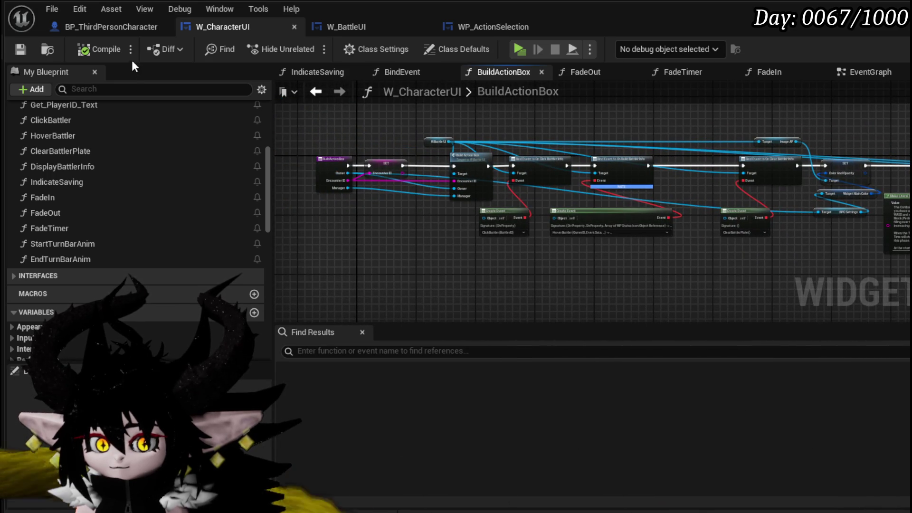
{"action": "left_click", "coordinate": [119, 27]}
{"action": "left_click", "coordinate": [29, 49]}
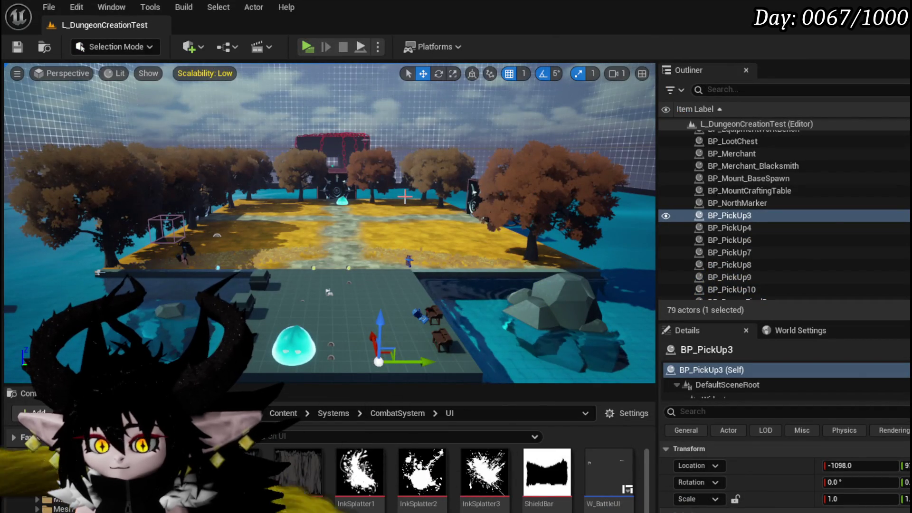
Step: Run a brief playtest, stop it with Esc, and switch to the WP_ActionSelection event graph
{"action": "left_click", "coordinate": [302, 43]}
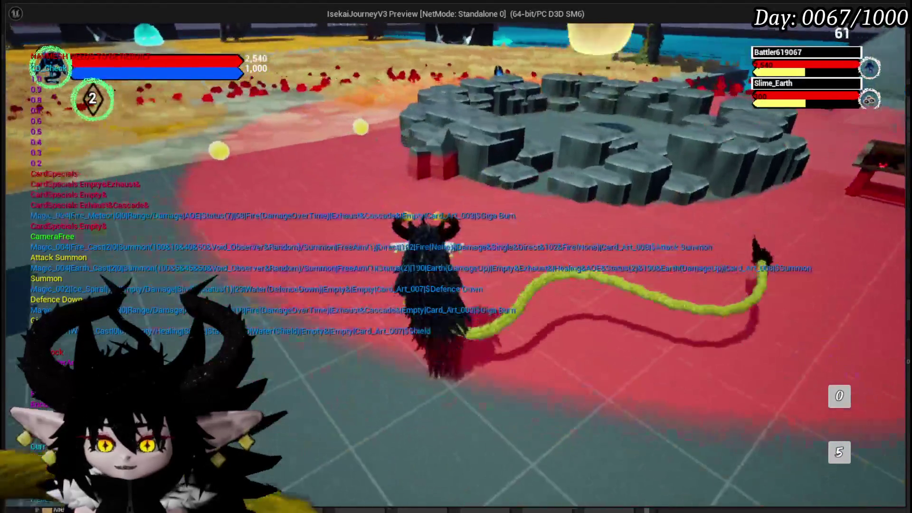
{"action": "key", "text": "Escape"}
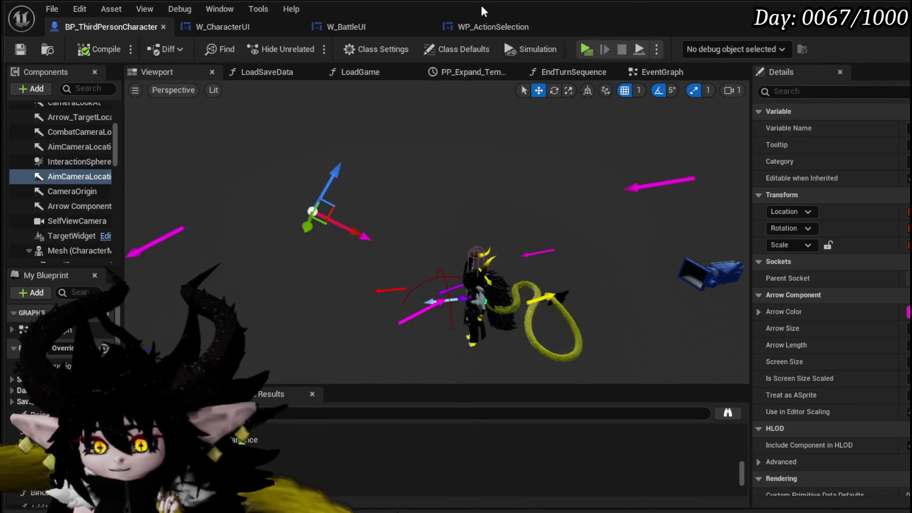
{"action": "left_click", "coordinate": [507, 27]}
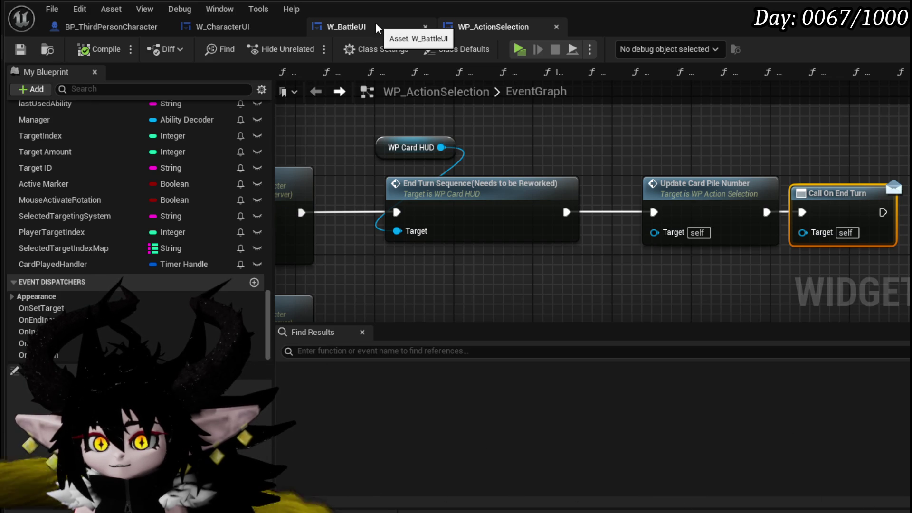
Step: In EndTurnBarAnim, replace Play Animation Forward with Play Animation Reverse on Move Turn Bar, then save
{"action": "left_click", "coordinate": [221, 28]}
{"action": "double_click", "coordinate": [73, 260]}
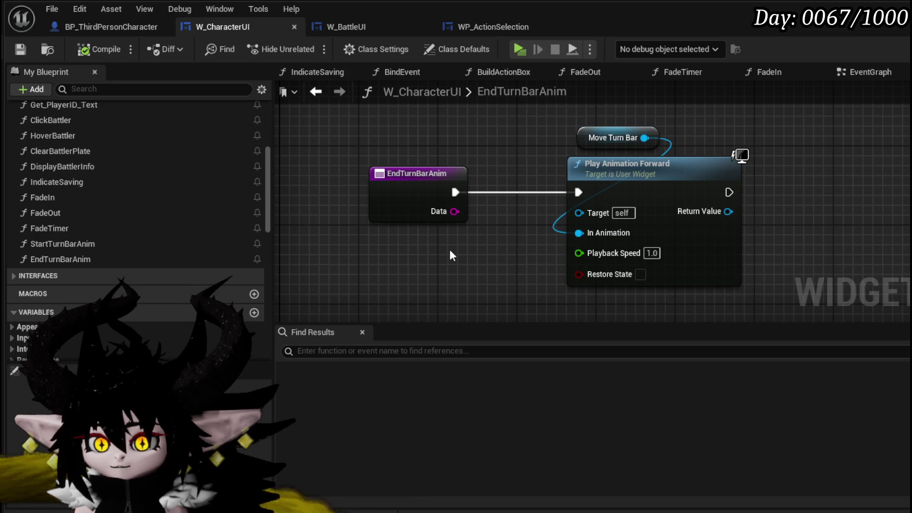
{"action": "left_click_drag", "start_coordinate": [451, 255], "coordinate": [398, 261]}
{"action": "left_click", "coordinate": [665, 178]}
{"action": "key", "text": "Delete"}
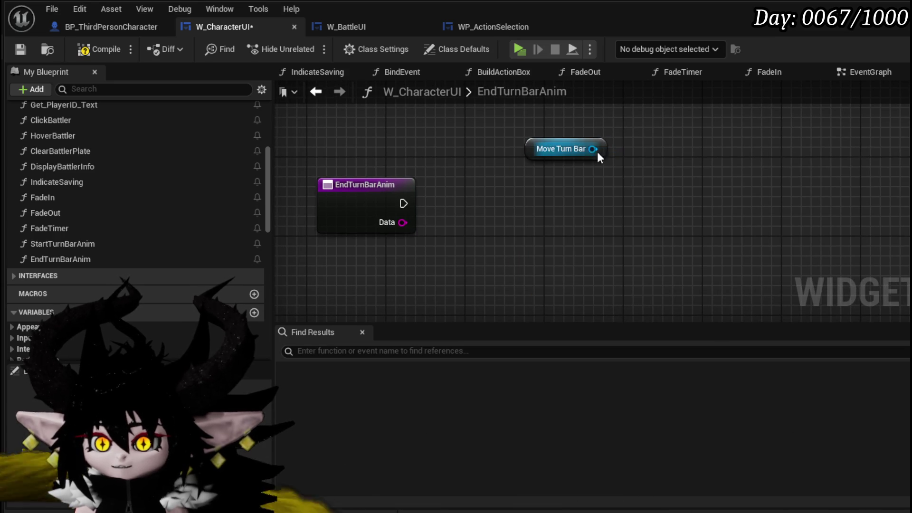
{"action": "left_click_drag", "start_coordinate": [593, 149], "coordinate": [681, 190]}
{"action": "type", "text": "Ani"}
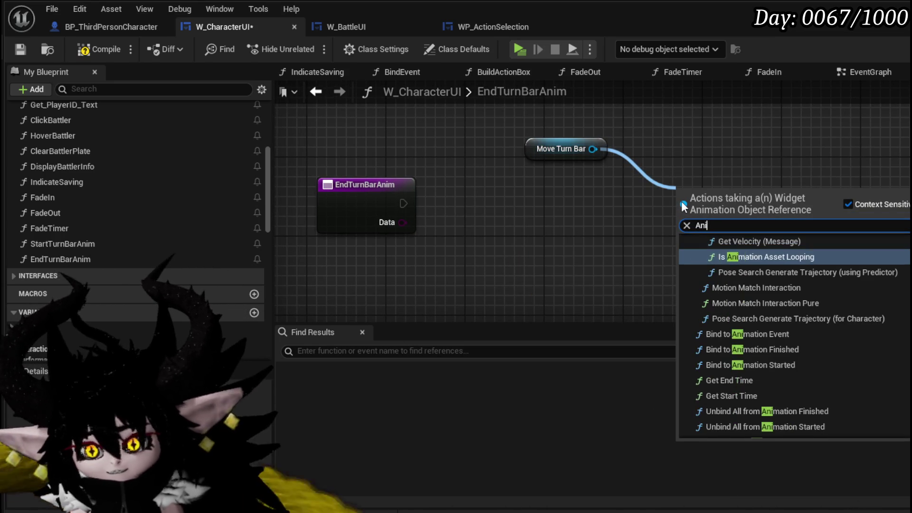
{"action": "type", "text": "mation "}
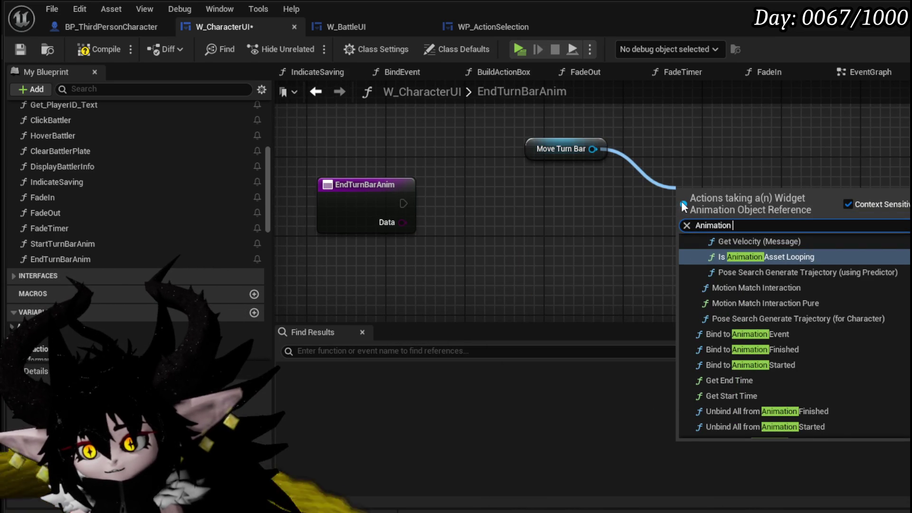
{"action": "type", "text": "rev"}
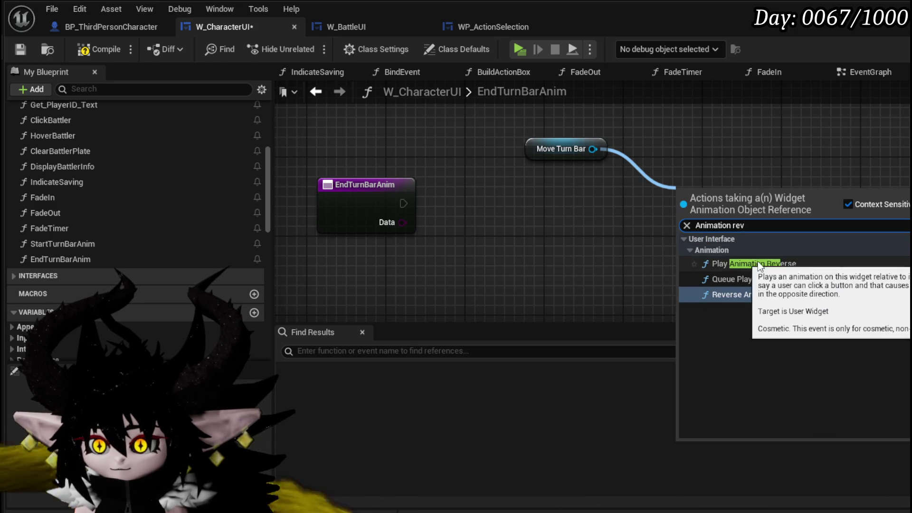
{"action": "left_click", "coordinate": [760, 264]}
{"action": "left_click_drag", "start_coordinate": [744, 202], "coordinate": [576, 202]}
{"action": "left_click_drag", "start_coordinate": [516, 209], "coordinate": [522, 211]}
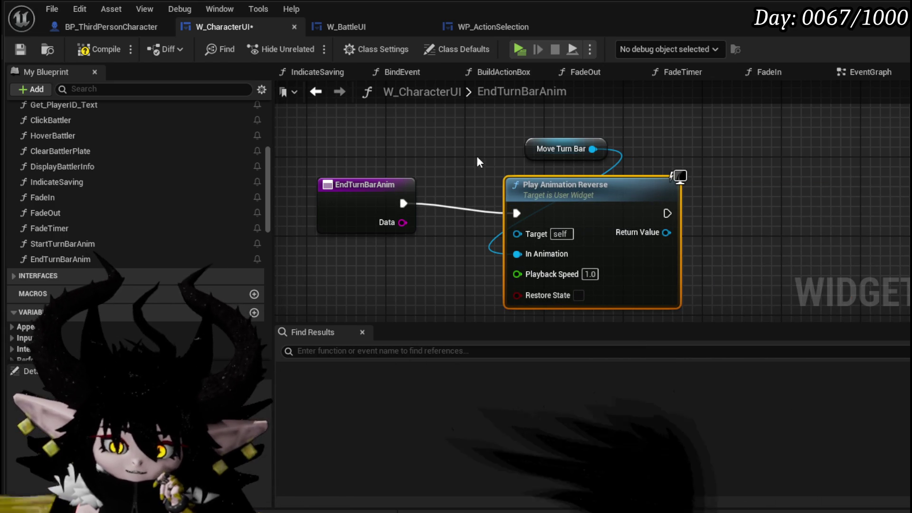
{"action": "left_click", "coordinate": [21, 49]}
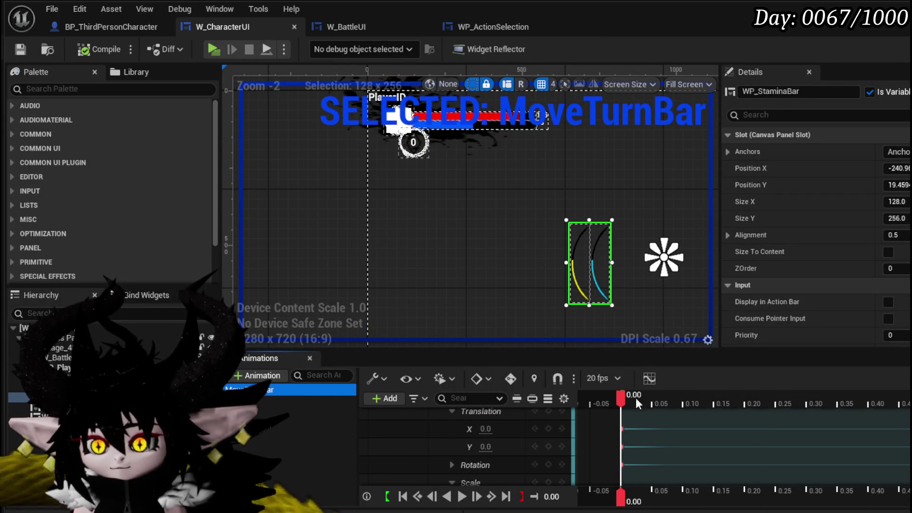
Step: Scrub the MoveTurnBar timeline to its end frame and zoom the canvas to inspect the turn bar
{"action": "left_click_drag", "start_coordinate": [621, 398], "coordinate": [908, 399]}
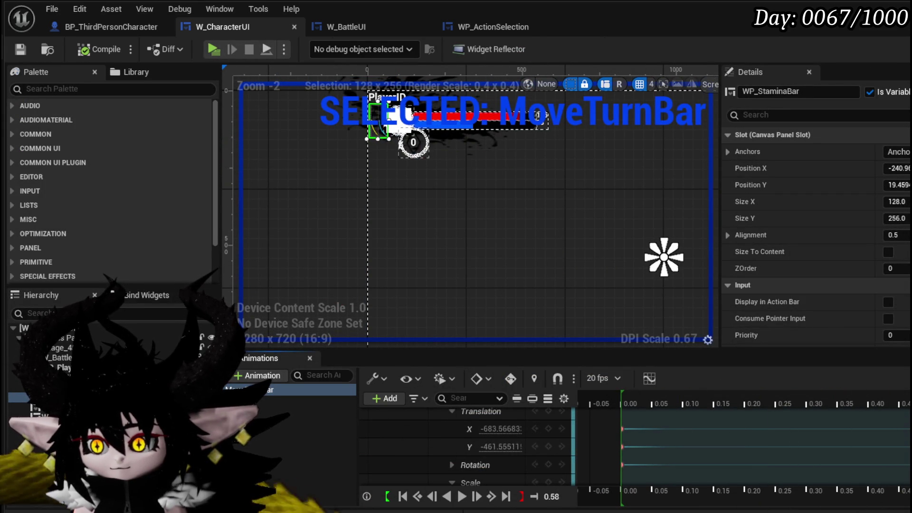
{"action": "scroll", "coordinate": [327, 205], "scroll_direction": "up", "scroll_amount": 6}
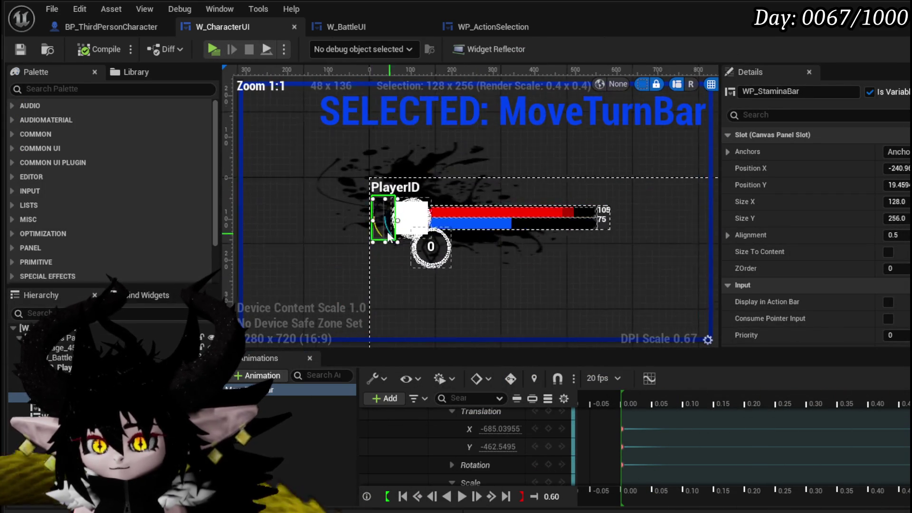
{"action": "scroll", "coordinate": [326, 200], "scroll_direction": "up", "scroll_amount": 5}
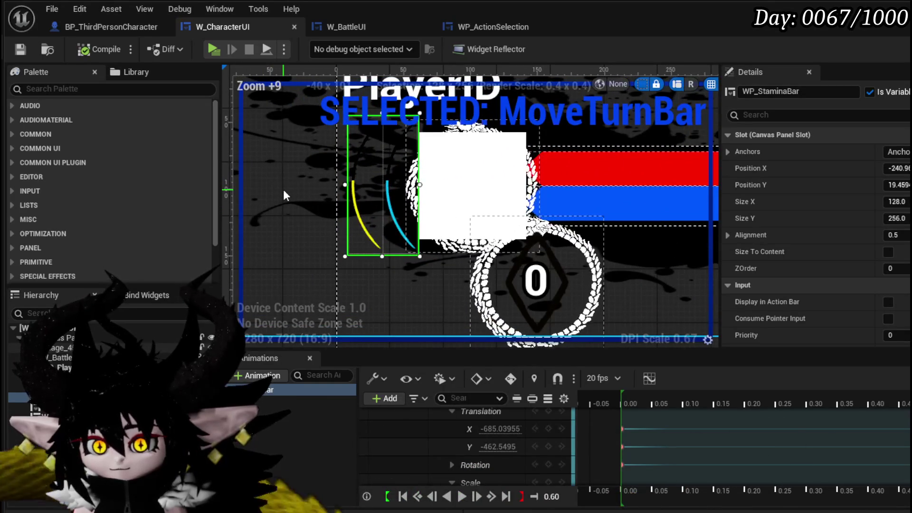
{"action": "scroll", "coordinate": [283, 195], "scroll_direction": "down", "scroll_amount": 2}
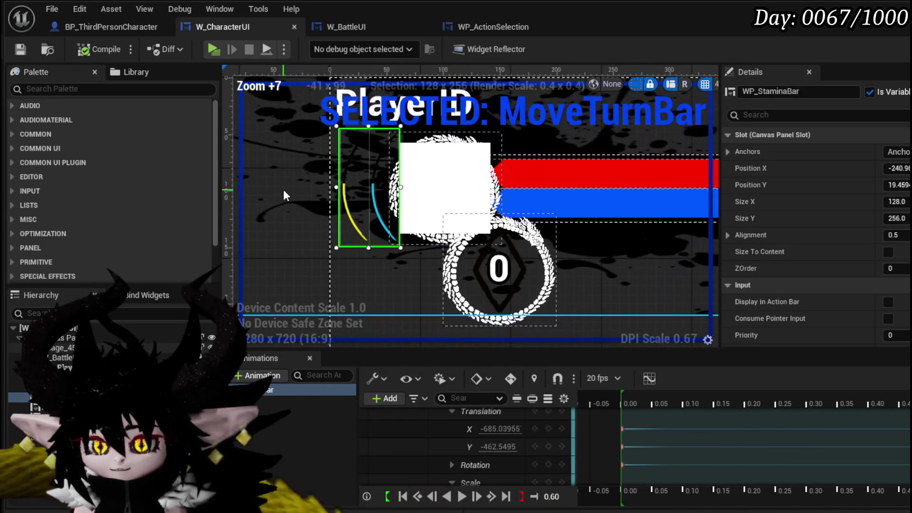
{"action": "scroll", "coordinate": [284, 195], "scroll_direction": "down", "scroll_amount": 3}
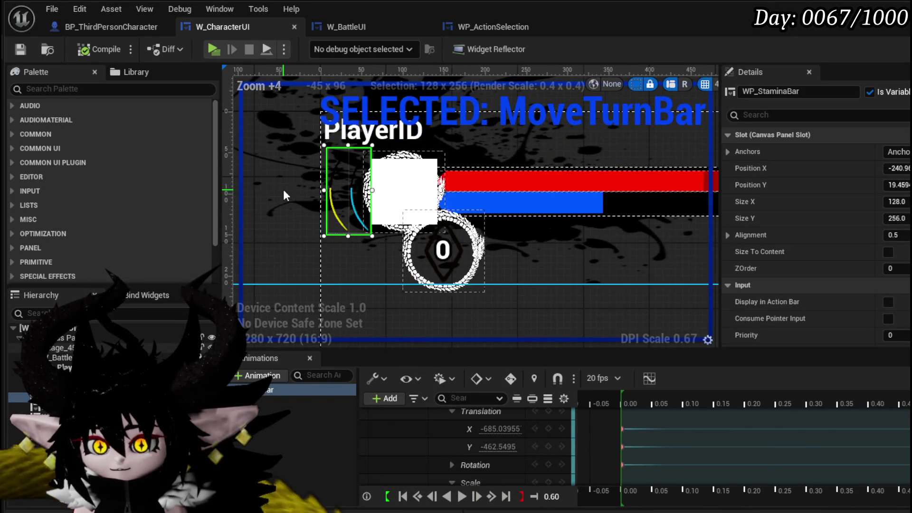
{"action": "scroll", "coordinate": [284, 195], "scroll_direction": "down", "scroll_amount": 3}
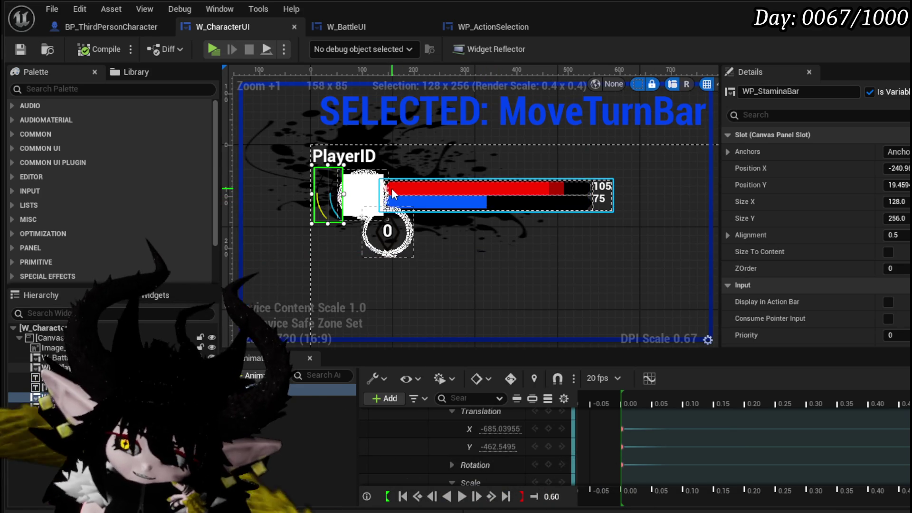
{"action": "left_click", "coordinate": [494, 193]}
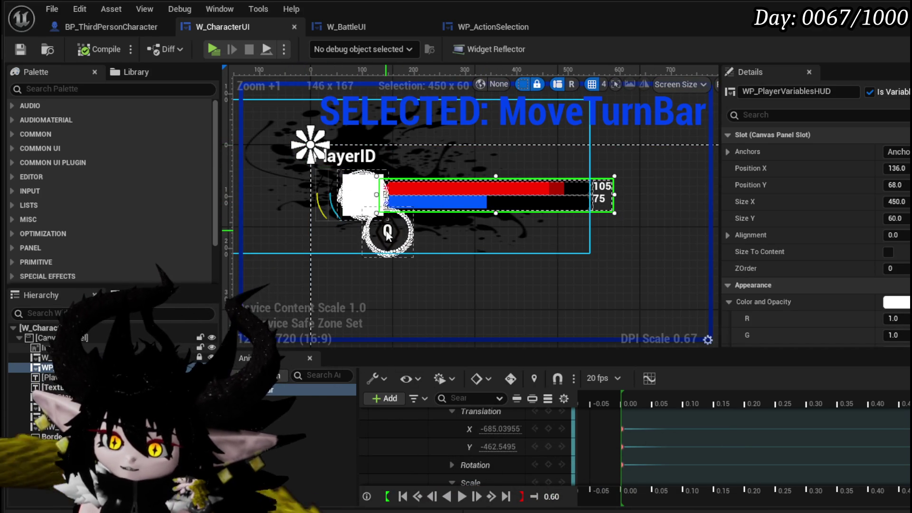
Step: Inspect the HUD widgets and turn bar Image_45, then save W_CharacterUI and return to the level
{"action": "left_click", "coordinate": [370, 199]}
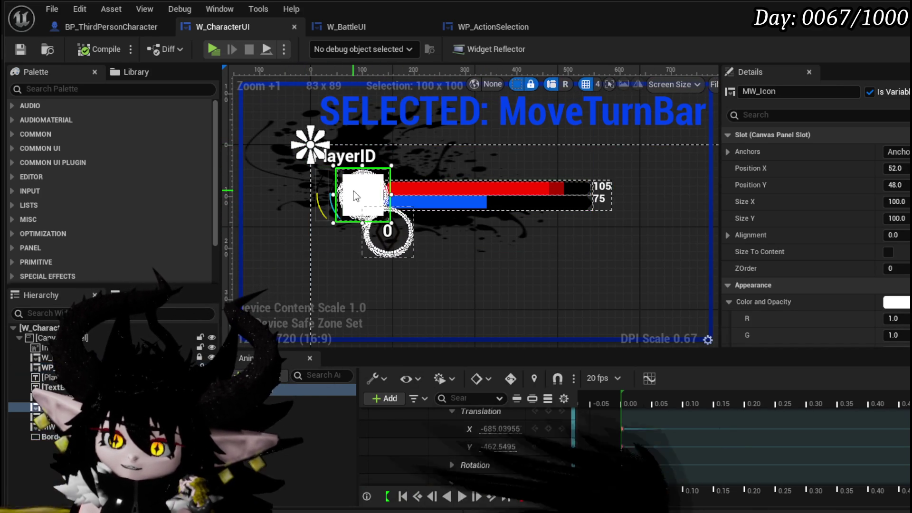
{"action": "left_click", "coordinate": [417, 195]}
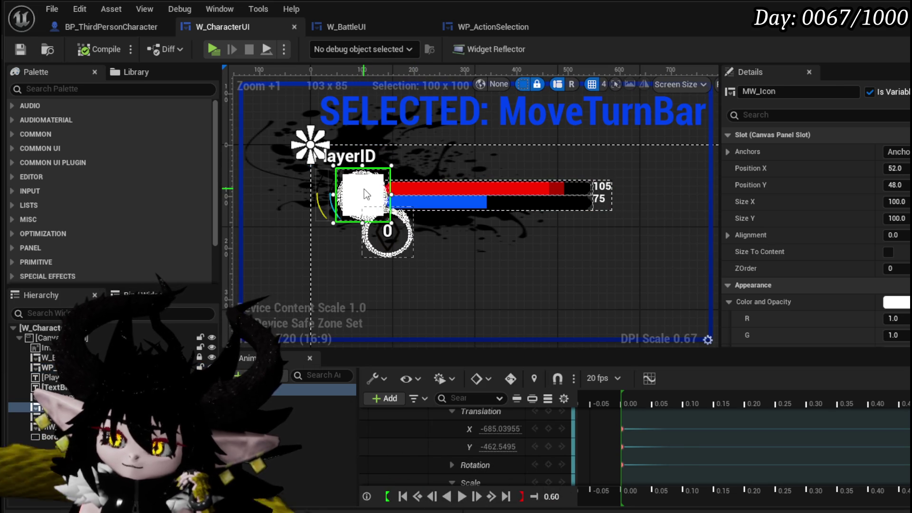
{"action": "left_click", "coordinate": [896, 301]}
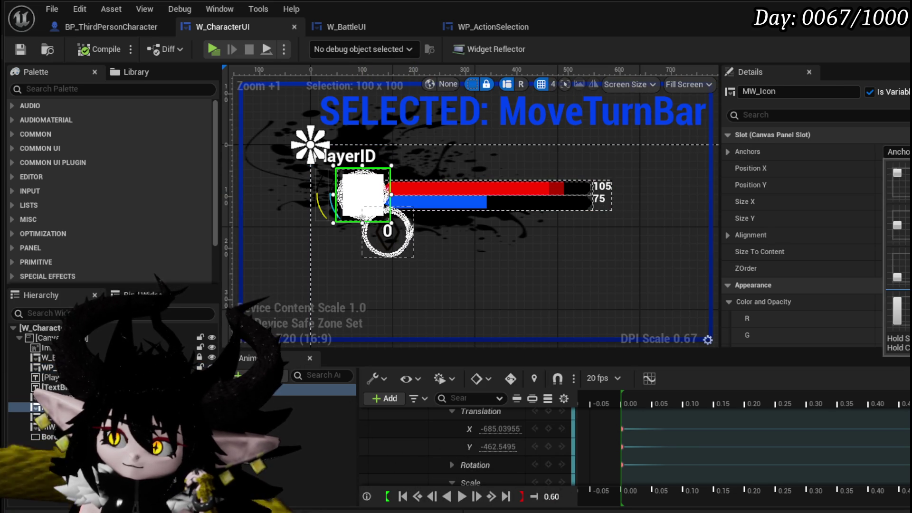
{"action": "left_click", "coordinate": [524, 186]}
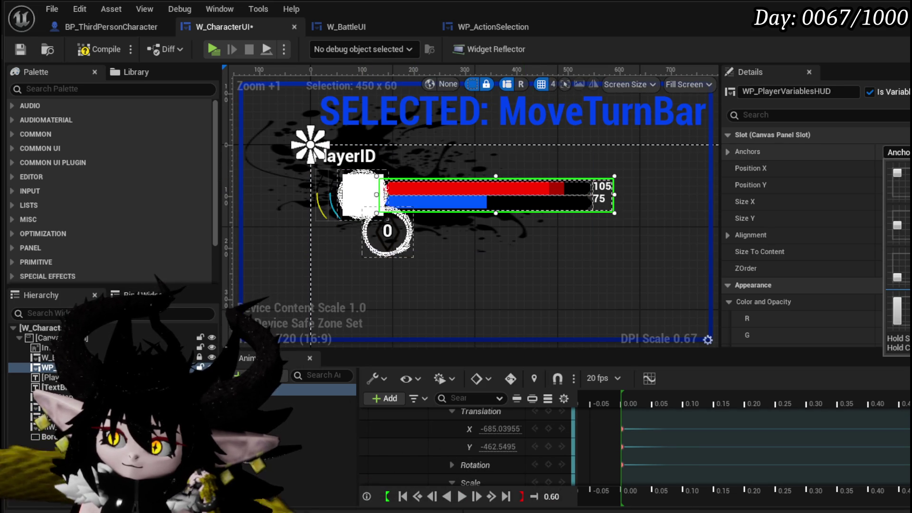
{"action": "left_click", "coordinate": [387, 237]}
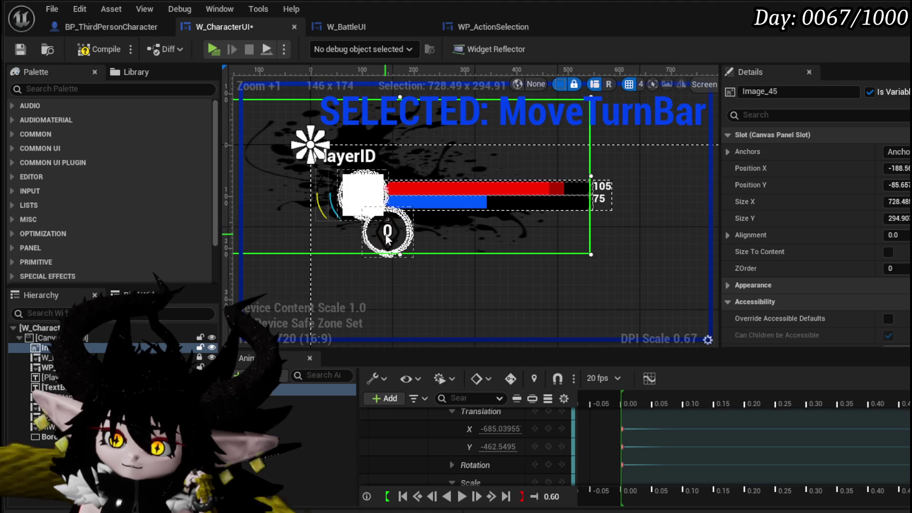
{"action": "left_click", "coordinate": [19, 51]}
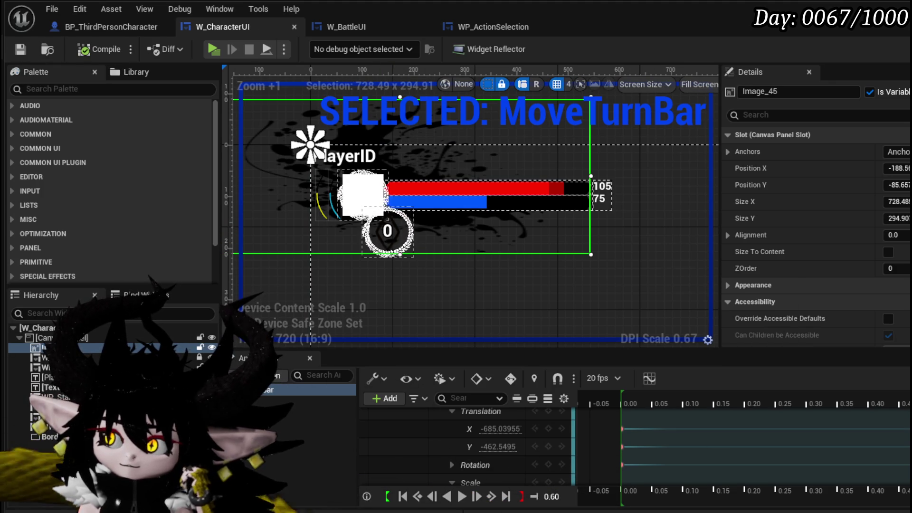
{"action": "left_click", "coordinate": [294, 27]}
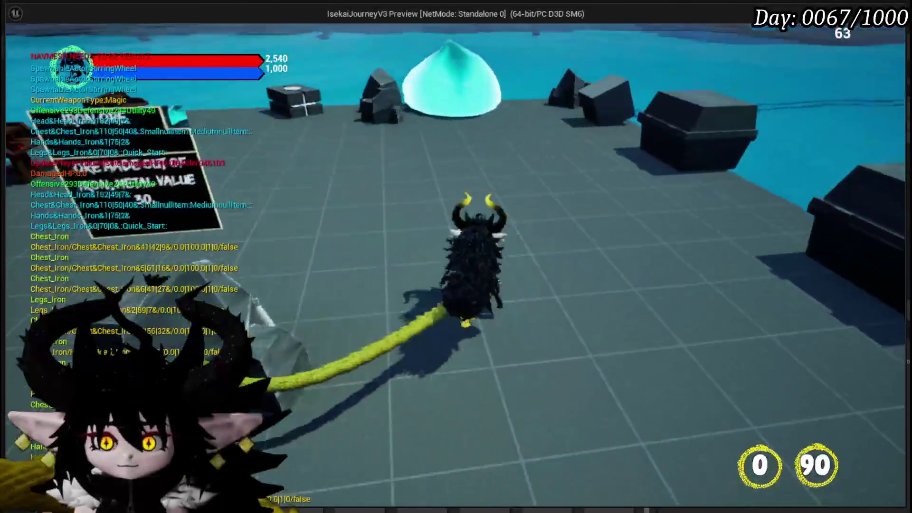
Step: Attack the slime, answer the encounter prompt to enter battle, then stop the play test
{"action": "key", "text": "e"}
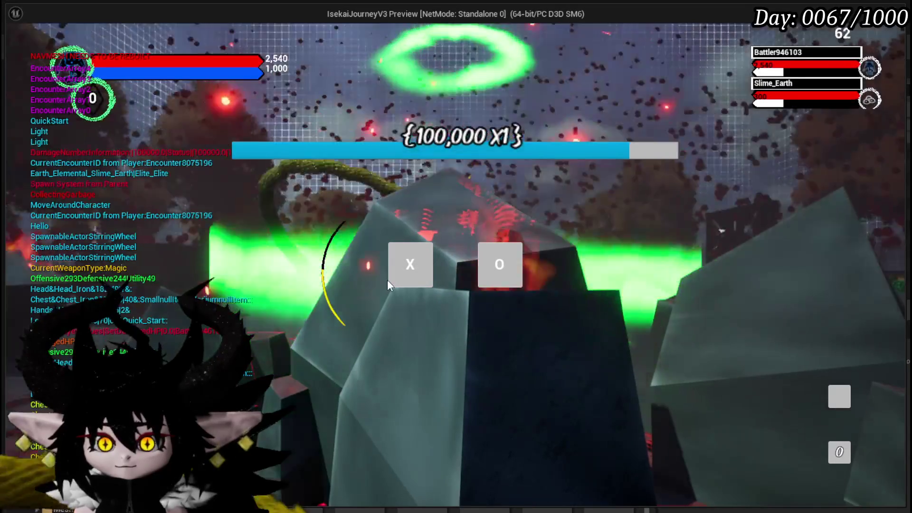
{"action": "left_click", "coordinate": [391, 275]}
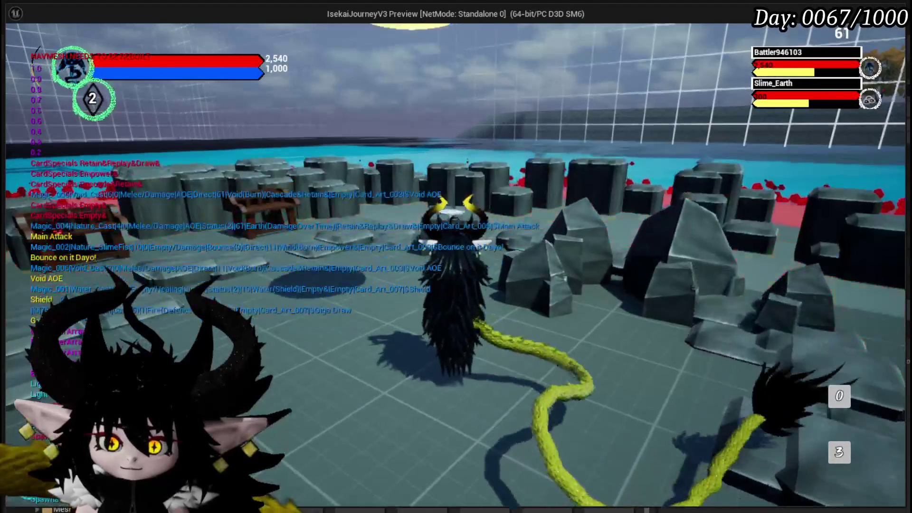
{"action": "key", "text": "Escape"}
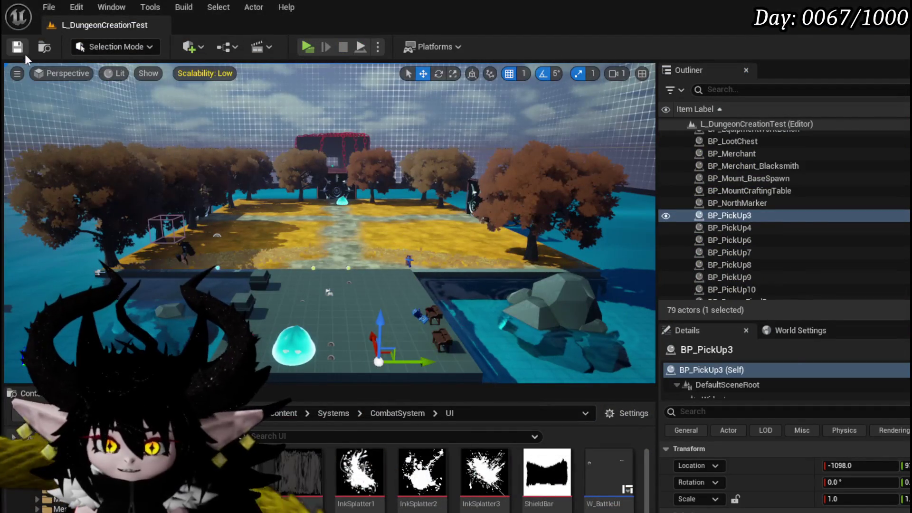
Step: Save the level and open W_CharacterUI's EndTurnBarAnim graph, which plays Move Turn Bar in reverse
{"action": "left_click", "coordinate": [19, 47]}
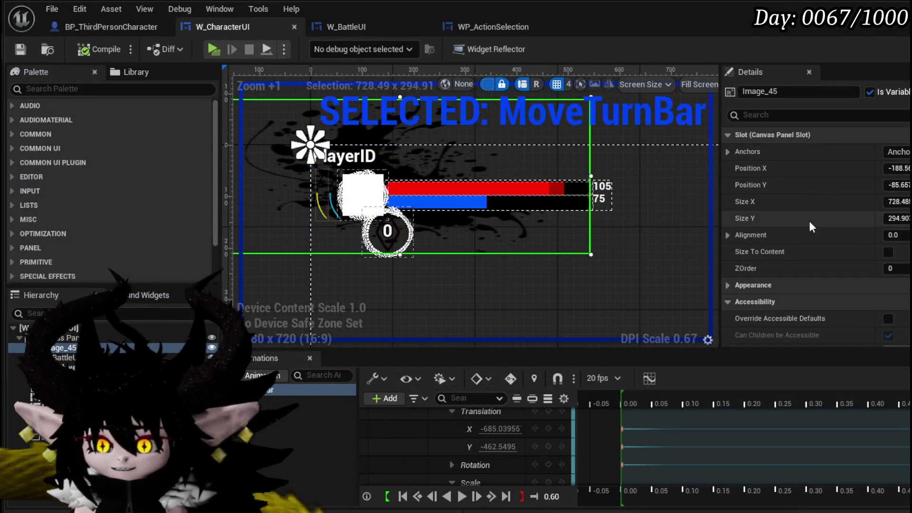
{"action": "left_click", "coordinate": [486, 25]}
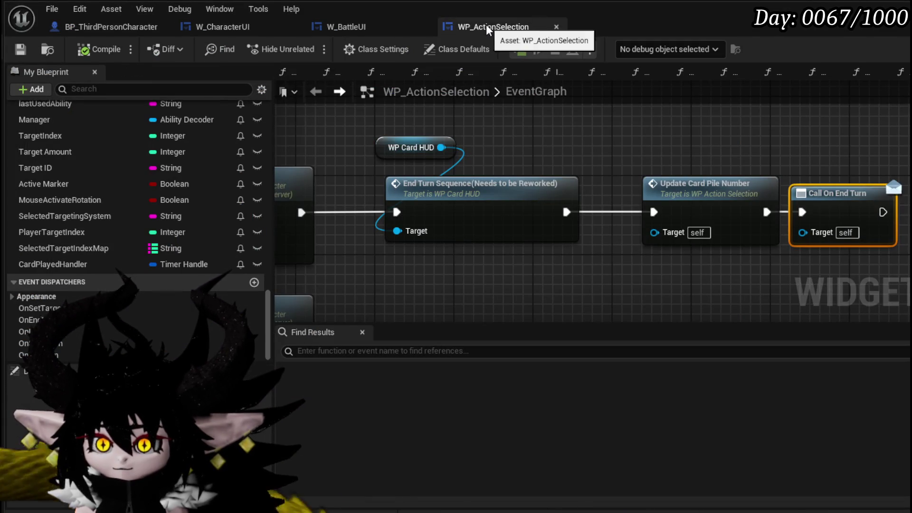
{"action": "left_click", "coordinate": [195, 28]}
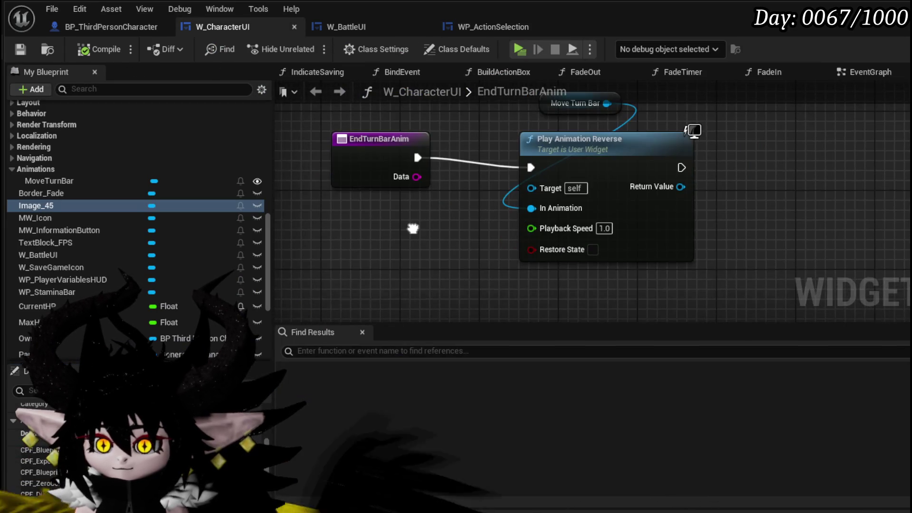
{"action": "left_click_drag", "start_coordinate": [412, 228], "coordinate": [410, 258]}
{"action": "left_click_drag", "start_coordinate": [381, 199], "coordinate": [379, 207]}
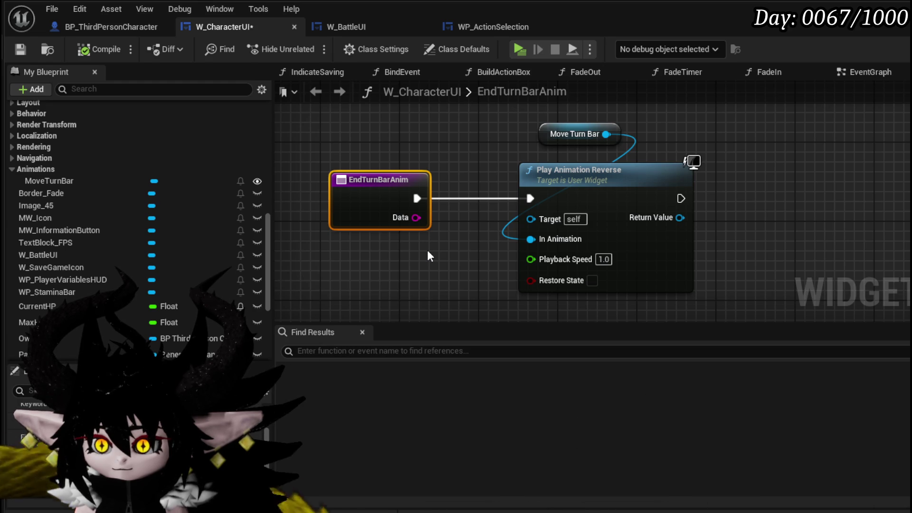
Step: Enable Restore State on EndTurnBarAnim's Play Animation Reverse node and compile the widget
{"action": "left_click", "coordinate": [592, 280]}
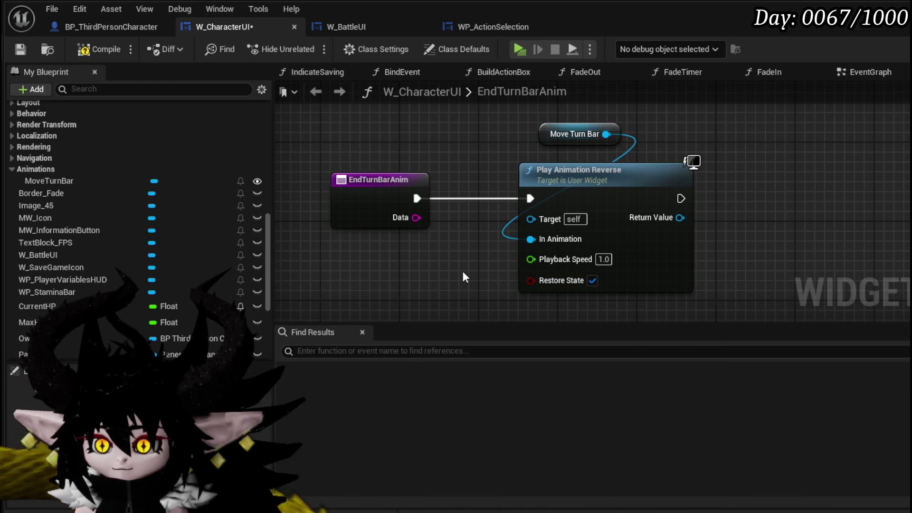
{"action": "left_click", "coordinate": [78, 51]}
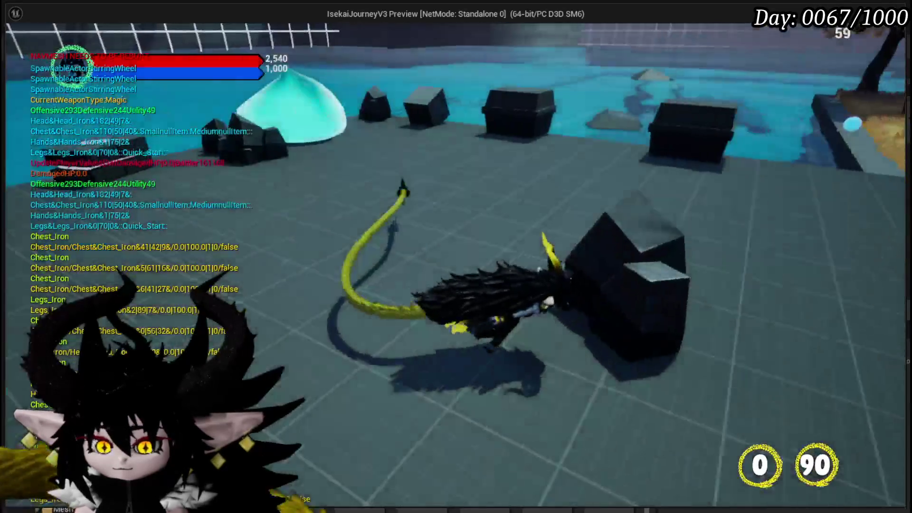
Step: Cast a fire spell at the slime, stop the play test, and save the level
{"action": "key", "text": "1"}
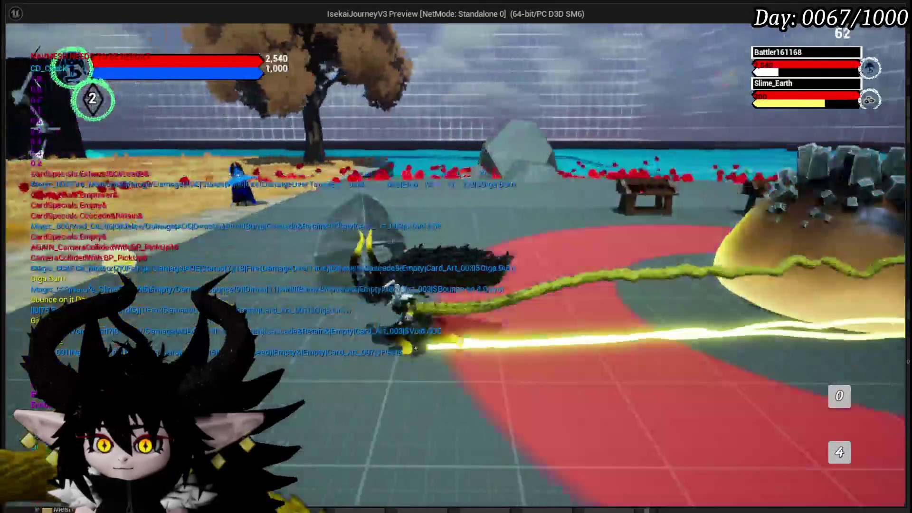
{"action": "key", "text": "Escape"}
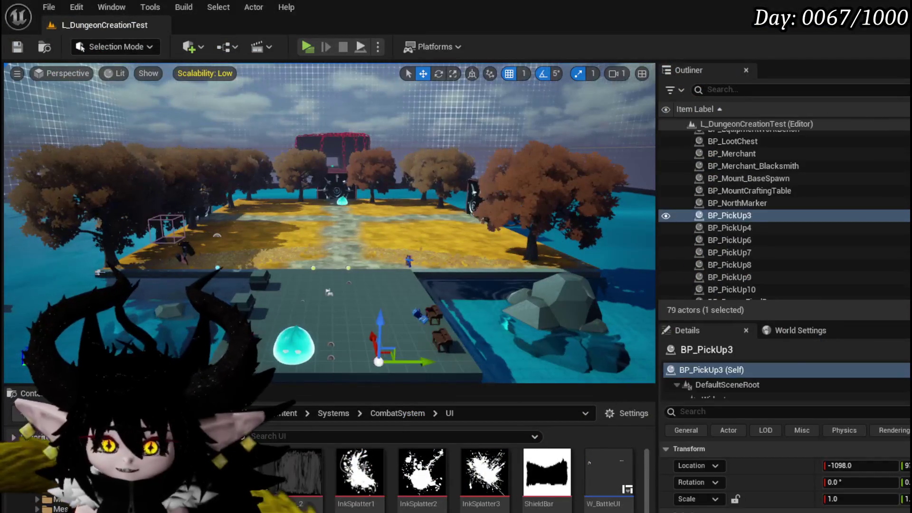
{"action": "left_click", "coordinate": [19, 47]}
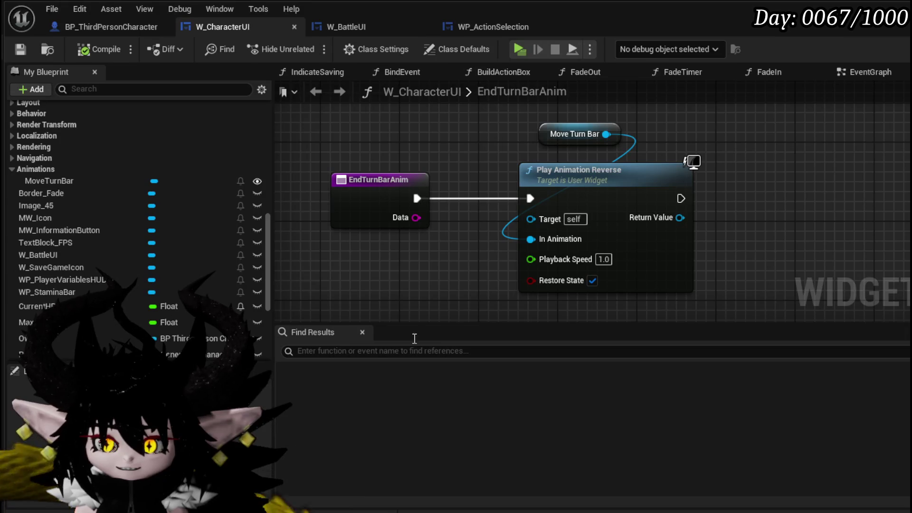
Step: Turn Restore State off on Play Animation Reverse, save W_CharacterUI, and switch to the BuildActionBox graph
{"action": "left_click", "coordinate": [590, 282]}
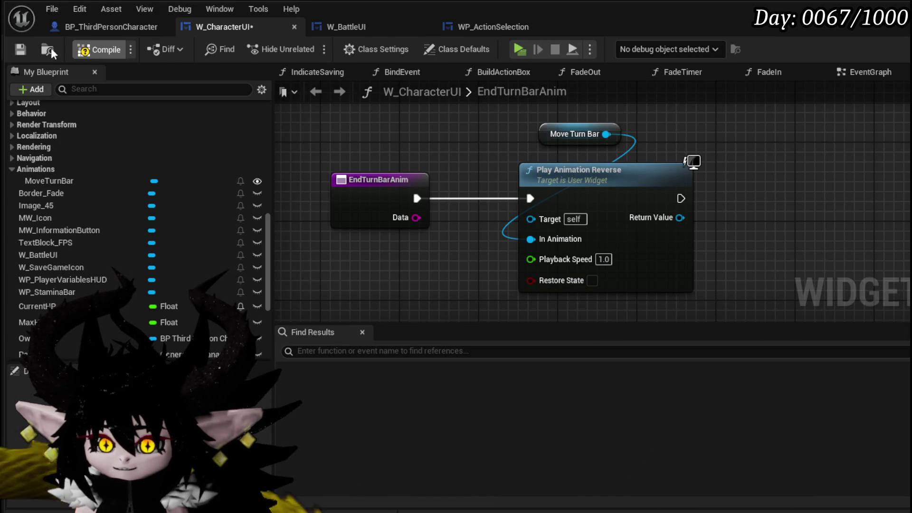
{"action": "left_click", "coordinate": [14, 49]}
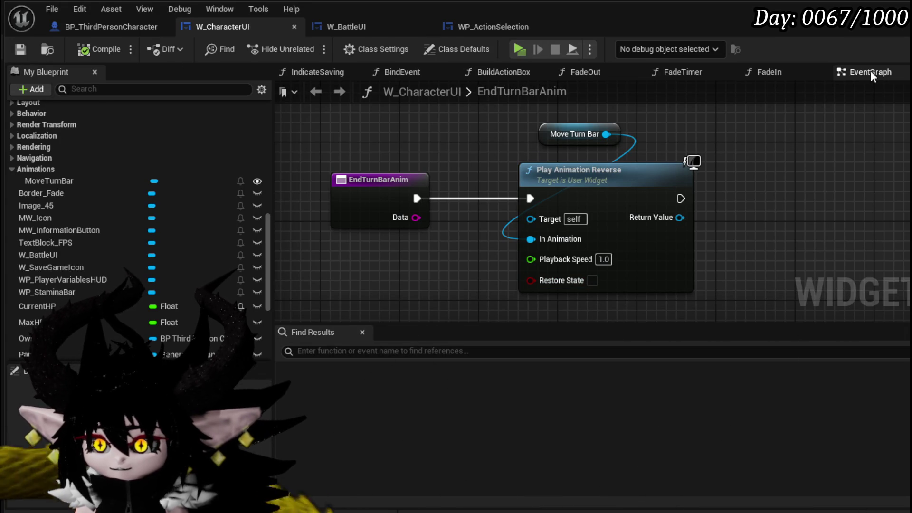
{"action": "left_click", "coordinate": [870, 71]}
{"action": "left_click", "coordinate": [905, 72]}
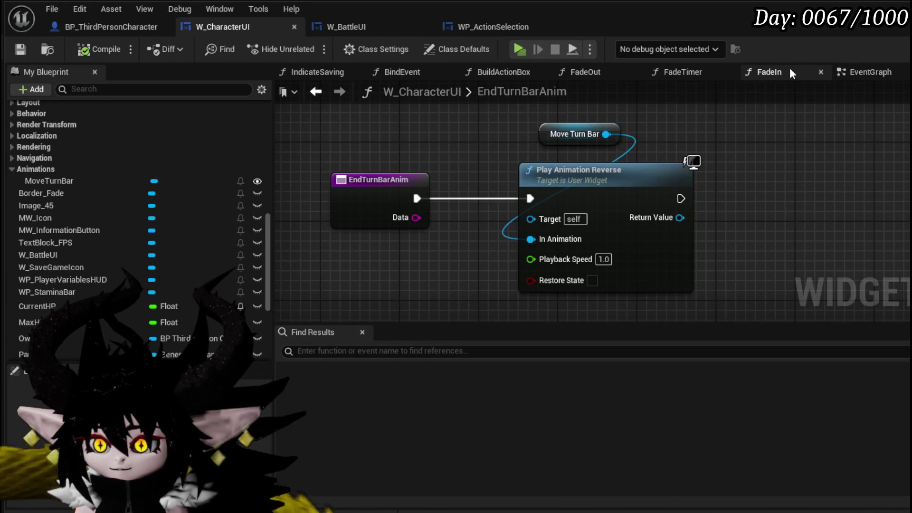
{"action": "left_click", "coordinate": [516, 72]}
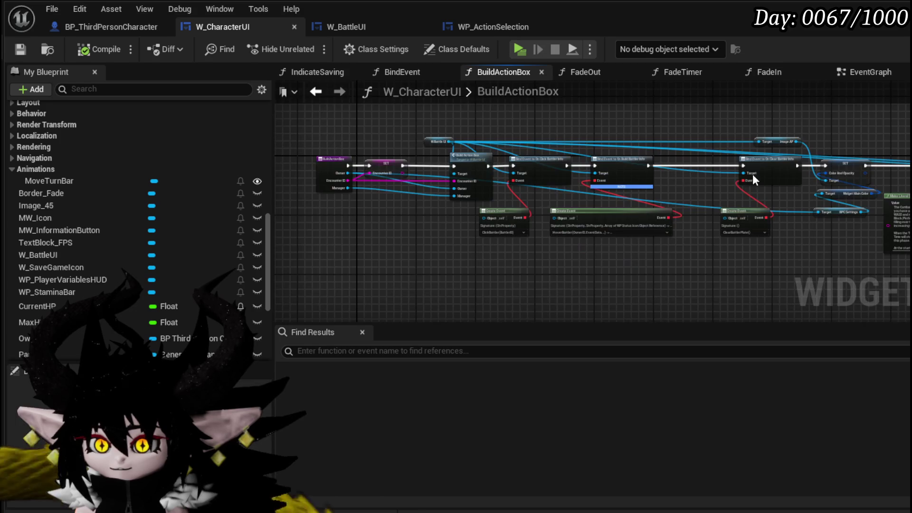
Step: Point the On End Turn Create Event at EndTurnBarAnim, then compile and save W_CharacterUI
{"action": "left_click_drag", "start_coordinate": [320, 172], "coordinate": [574, 173]}
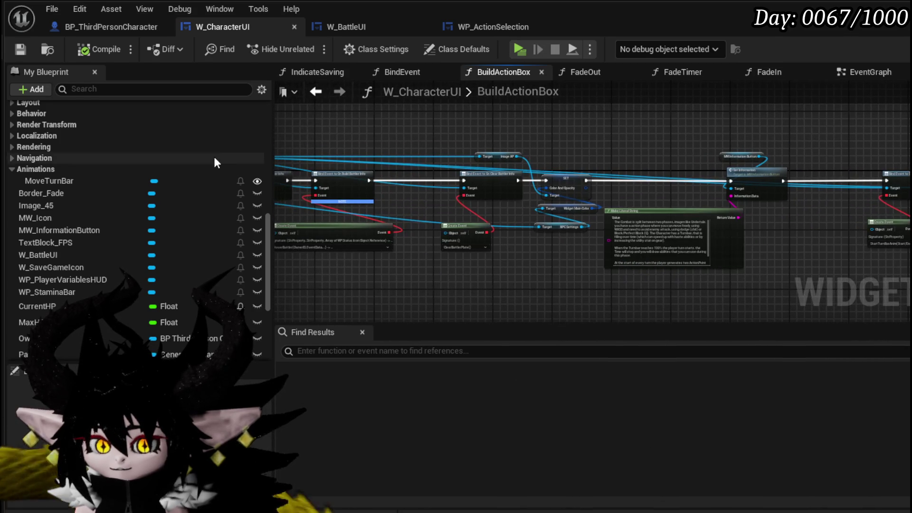
{"action": "scroll", "coordinate": [209, 154], "scroll_direction": "up", "scroll_amount": 5}
{"action": "scroll", "coordinate": [204, 156], "scroll_direction": "up", "scroll_amount": 1}
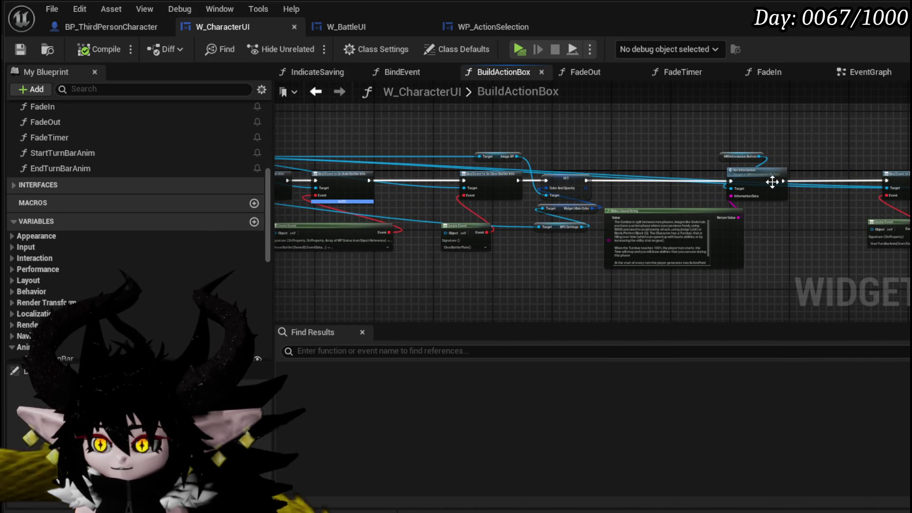
{"action": "left_click_drag", "start_coordinate": [902, 156], "coordinate": [629, 156]}
{"action": "scroll", "coordinate": [665, 160], "scroll_direction": "up", "scroll_amount": 4}
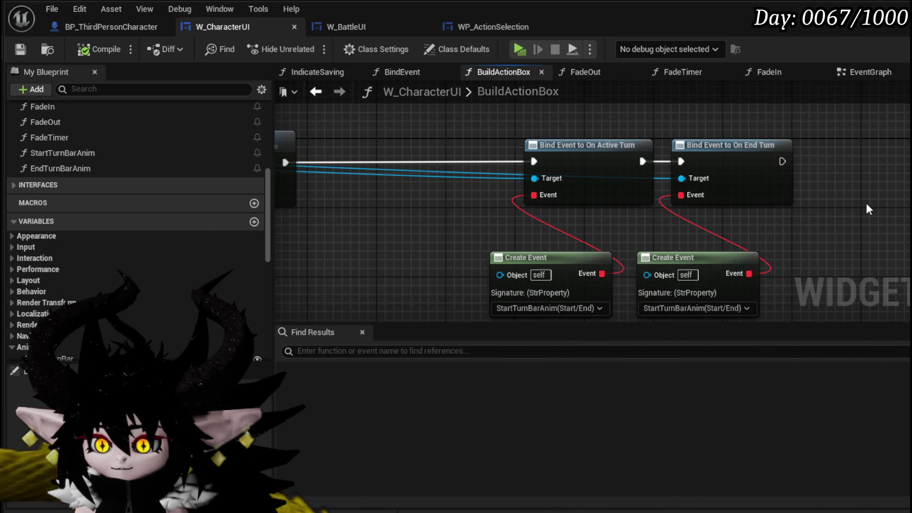
{"action": "left_click", "coordinate": [622, 273]}
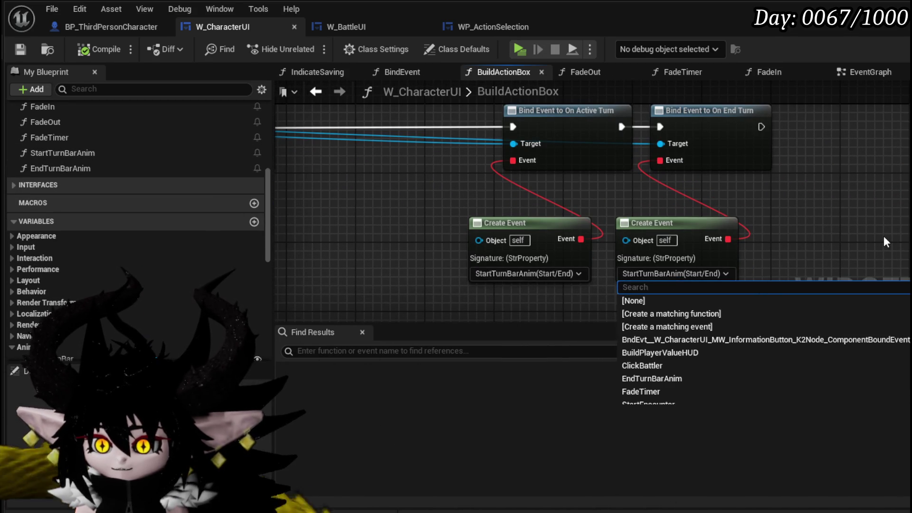
{"action": "type", "text": "End"}
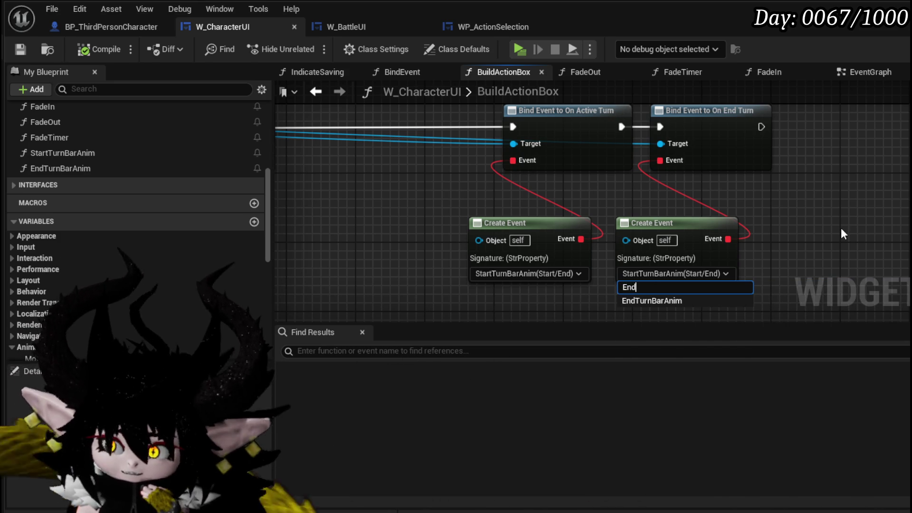
{"action": "left_click", "coordinate": [662, 301]}
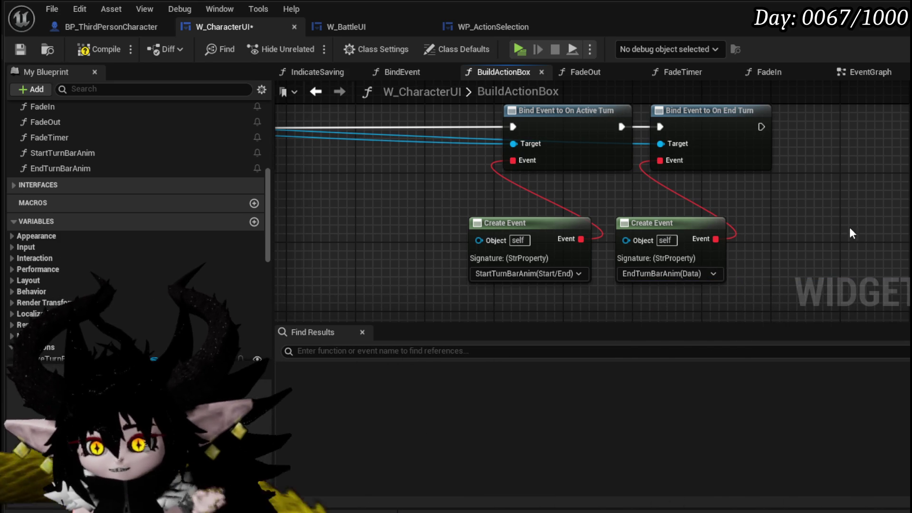
{"action": "left_click", "coordinate": [95, 53]}
{"action": "left_click", "coordinate": [23, 50]}
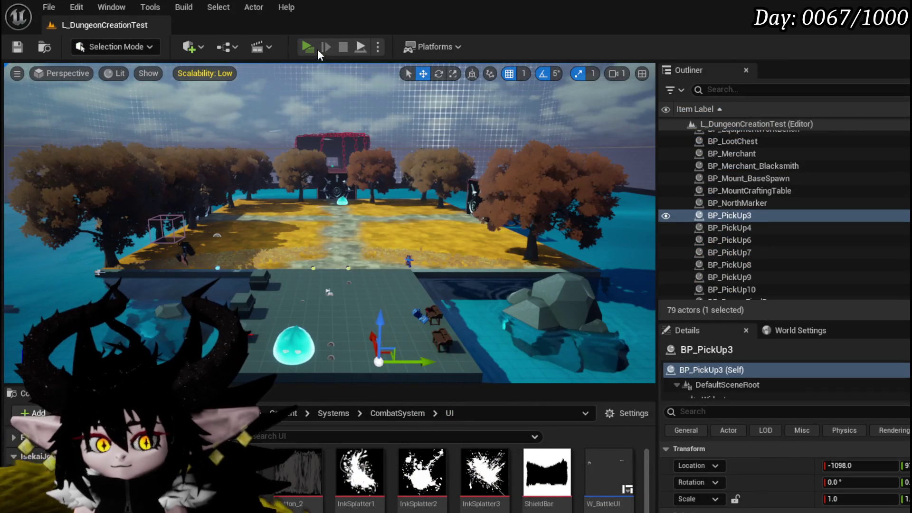
Step: Launch a play test and accept the encounter prompt to battle Slime_Earth
{"action": "left_click", "coordinate": [309, 47]}
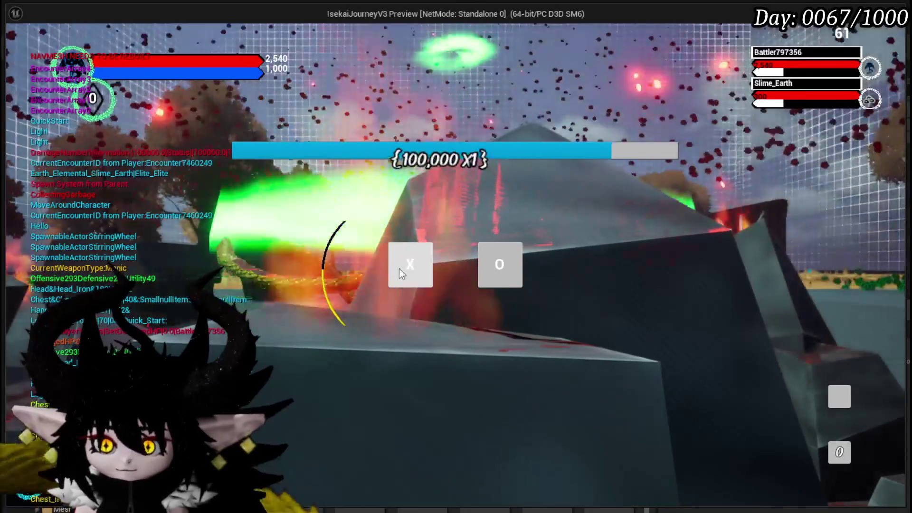
{"action": "left_click", "coordinate": [416, 277]}
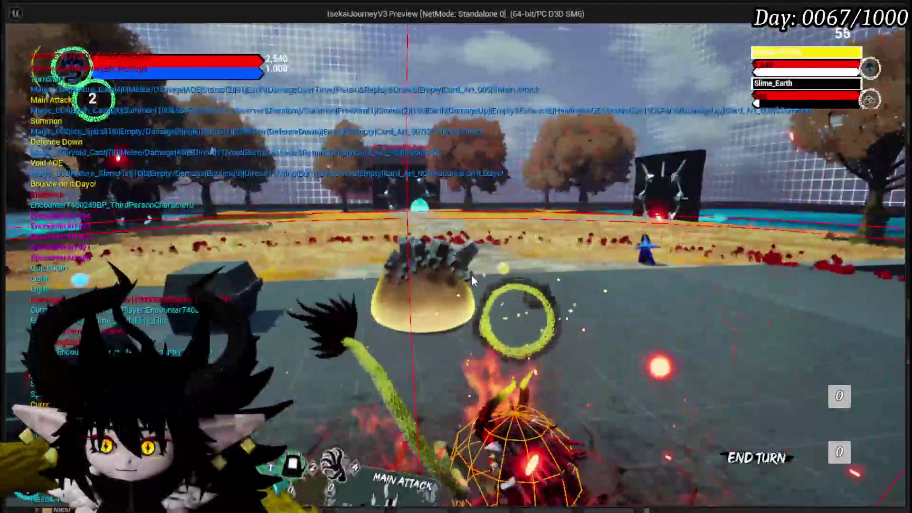
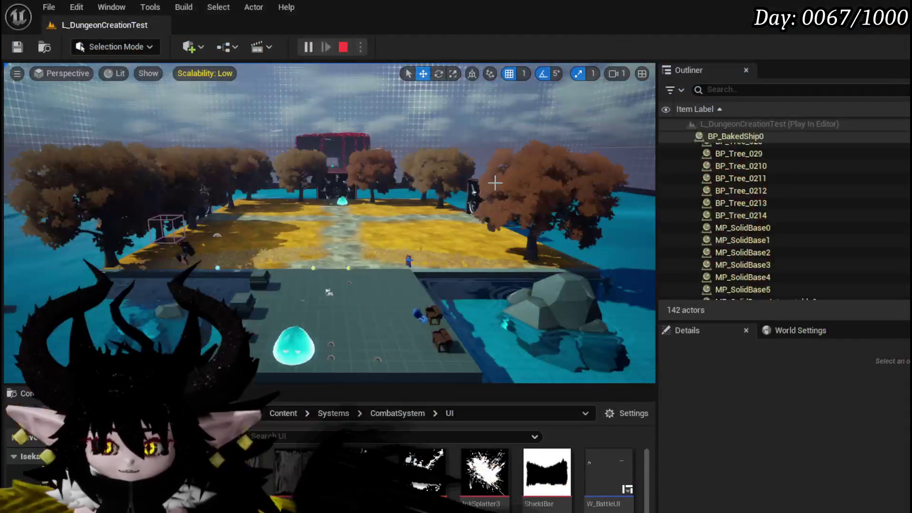
Step: Stop the battle play test and save the blueprint
{"action": "key", "text": "Escape"}
{"action": "key", "text": "ctrl+s"}
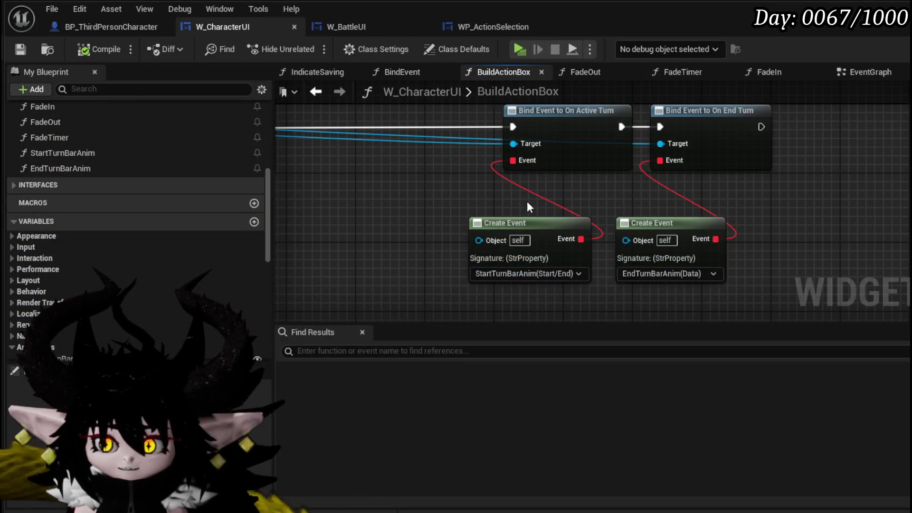
{"action": "left_click_drag", "start_coordinate": [466, 169], "coordinate": [675, 198]}
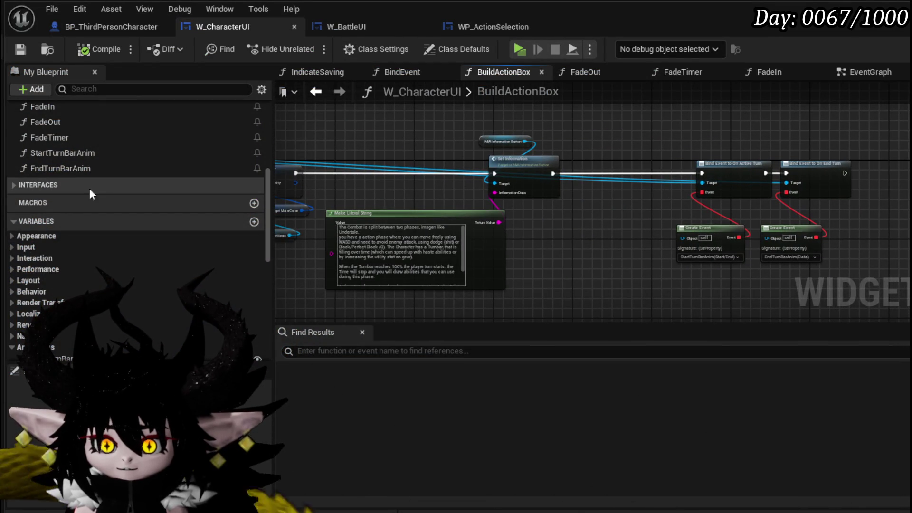
Step: Open the StartTurnBarAnim function graph and drop a Battle ID variable into it
{"action": "double_click", "coordinate": [74, 152]}
{"action": "mouse_move", "coordinate": [440, 201]}
{"action": "left_mouse_down"}
{"action": "mouse_move", "coordinate": [555, 224]}
{"action": "mouse_move", "coordinate": [554, 255]}
{"action": "mouse_move", "coordinate": [472, 256]}
{"action": "left_mouse_up"}
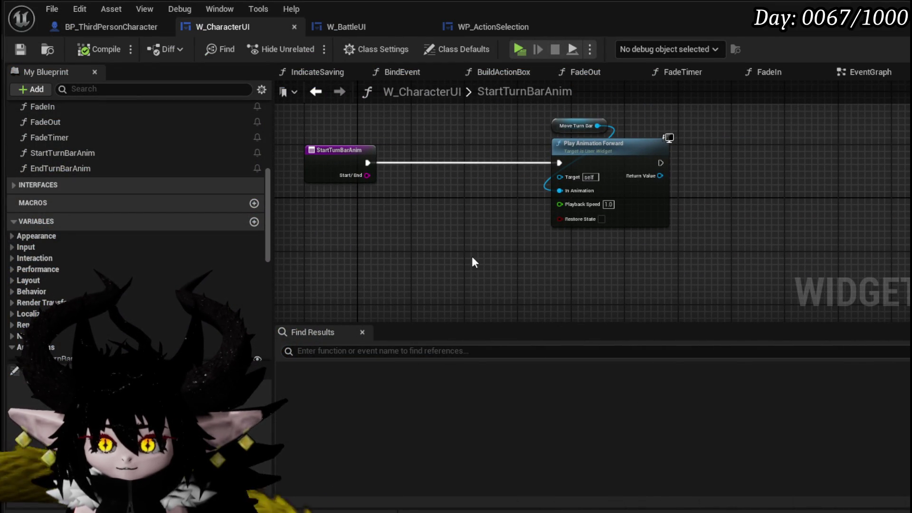
{"action": "scroll", "coordinate": [90, 272], "scroll_direction": "down", "scroll_amount": 5}
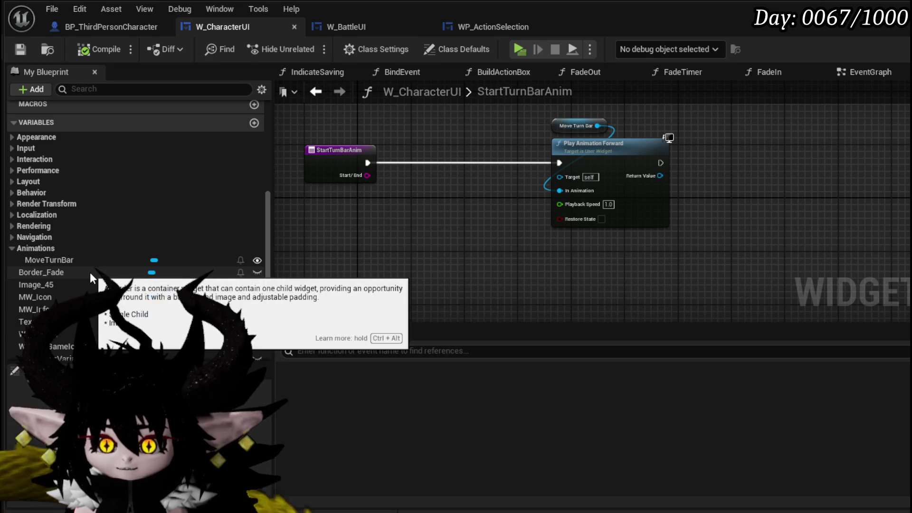
{"action": "scroll", "coordinate": [149, 273], "scroll_direction": "down", "scroll_amount": 3}
{"action": "scroll", "coordinate": [53, 250], "scroll_direction": "down", "scroll_amount": 1}
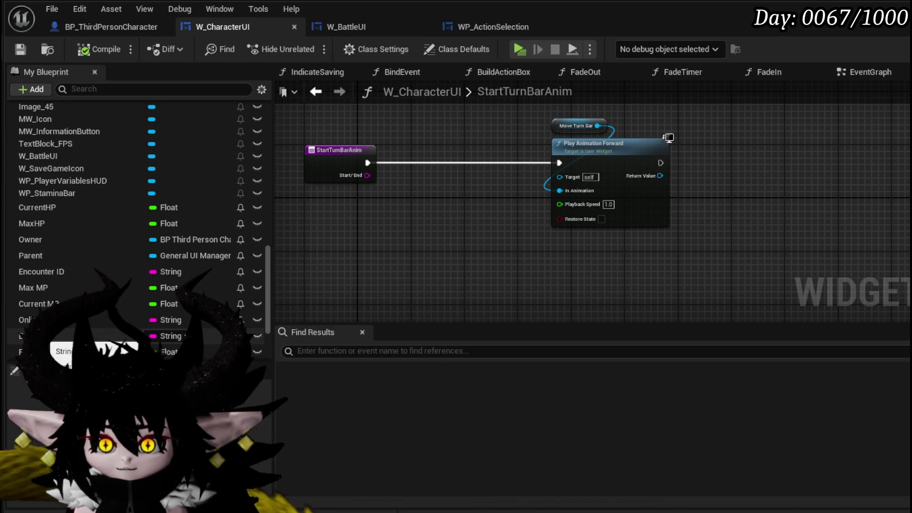
{"action": "left_click_drag", "start_coordinate": [142, 332], "coordinate": [315, 186]}
Step: Add a Battle ID getter and a Branch whose True output feeds Play Animation Forward
{"action": "left_click", "coordinate": [336, 222]}
{"action": "mouse_move", "coordinate": [367, 175]}
{"action": "left_mouse_down"}
{"action": "mouse_move", "coordinate": [390, 170]}
{"action": "mouse_move", "coordinate": [403, 188]}
{"action": "left_mouse_up"}
{"action": "mouse_move", "coordinate": [417, 182]}
{"action": "left_mouse_down"}
{"action": "mouse_move", "coordinate": [417, 156]}
{"action": "mouse_move", "coordinate": [548, 164]}
{"action": "left_mouse_up"}
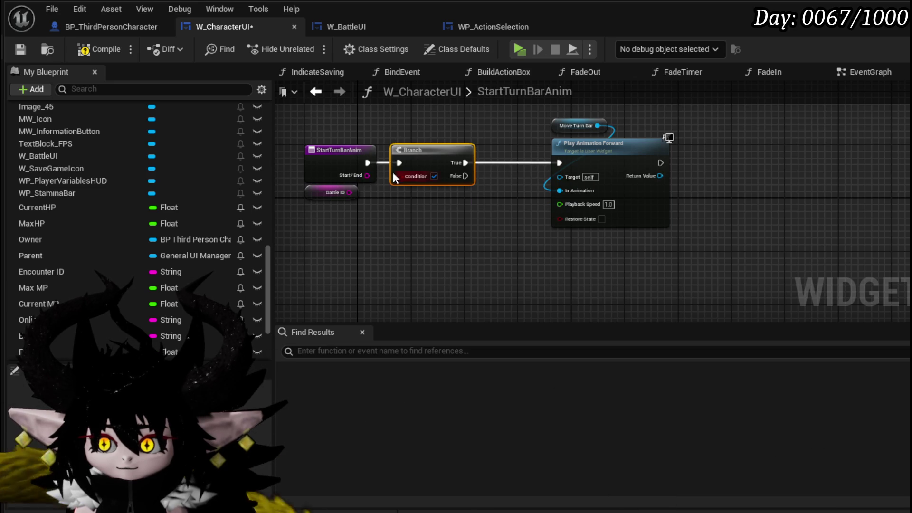
Step: Drive the Branch condition with Start/End == Battle ID and save W_CharacterUI
{"action": "left_click_drag", "start_coordinate": [357, 174], "coordinate": [383, 198]}
{"action": "type", "text": "=="}
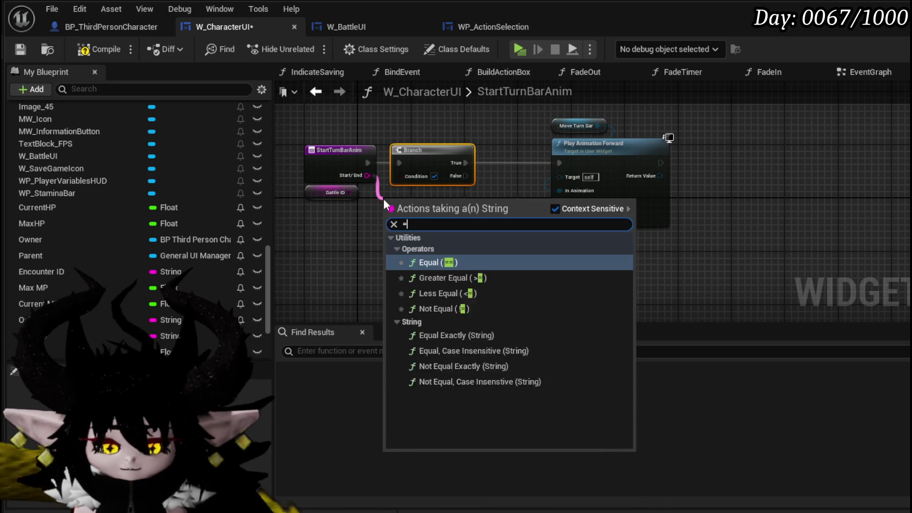
{"action": "left_click", "coordinate": [457, 303]}
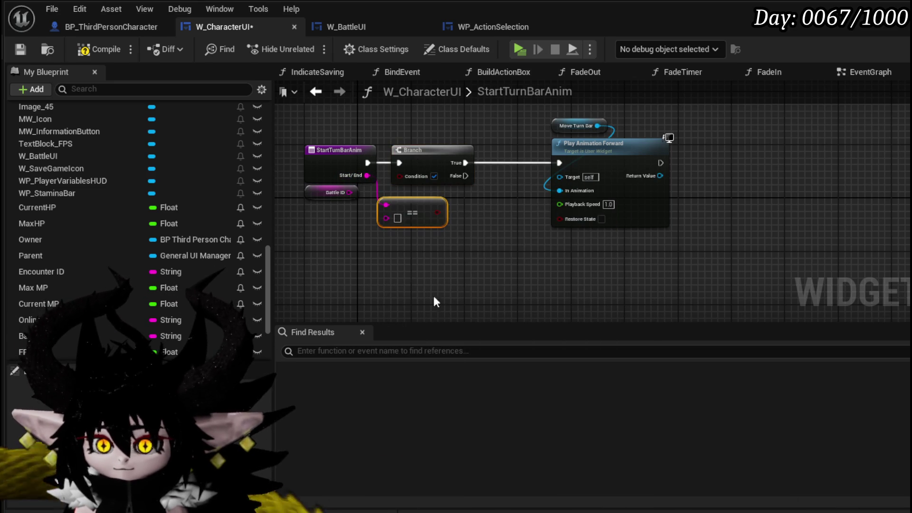
{"action": "mouse_move", "coordinate": [349, 192]}
{"action": "left_mouse_down"}
{"action": "mouse_move", "coordinate": [387, 216]}
{"action": "mouse_move", "coordinate": [405, 180]}
{"action": "left_mouse_up"}
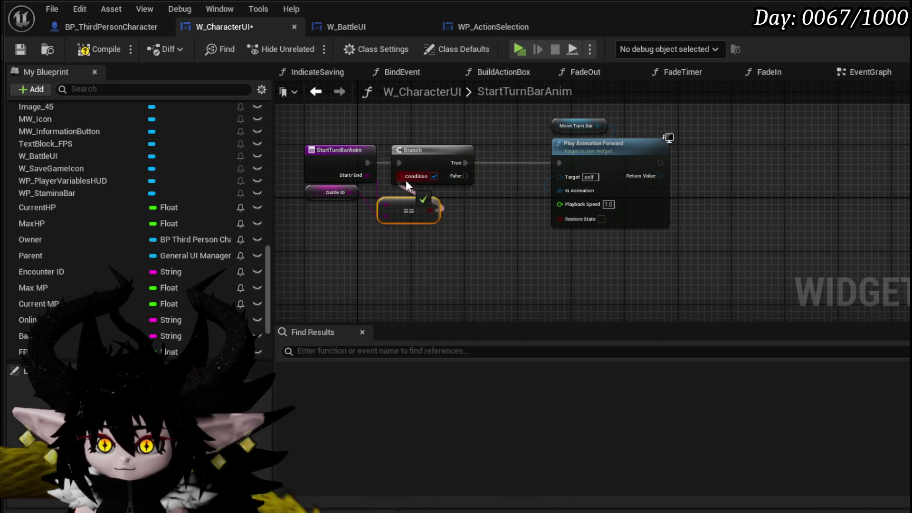
{"action": "left_click", "coordinate": [29, 55]}
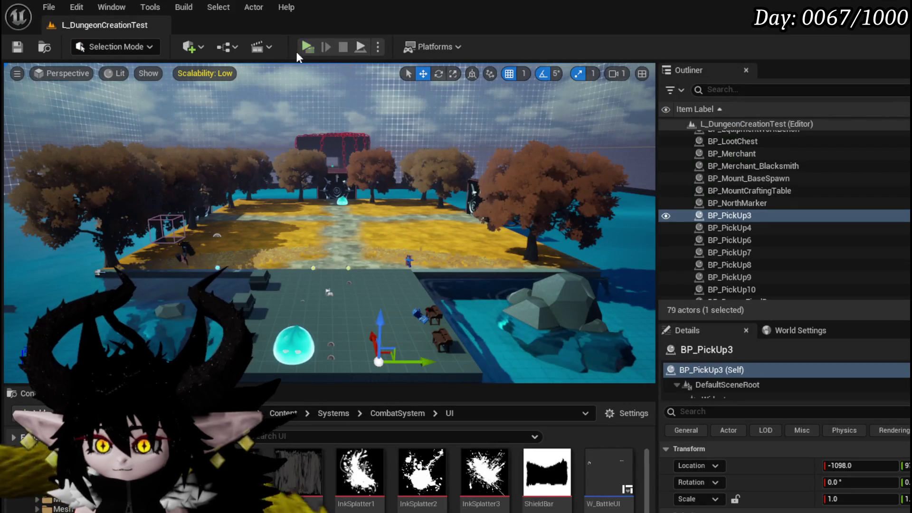
{"action": "left_click", "coordinate": [305, 46]}
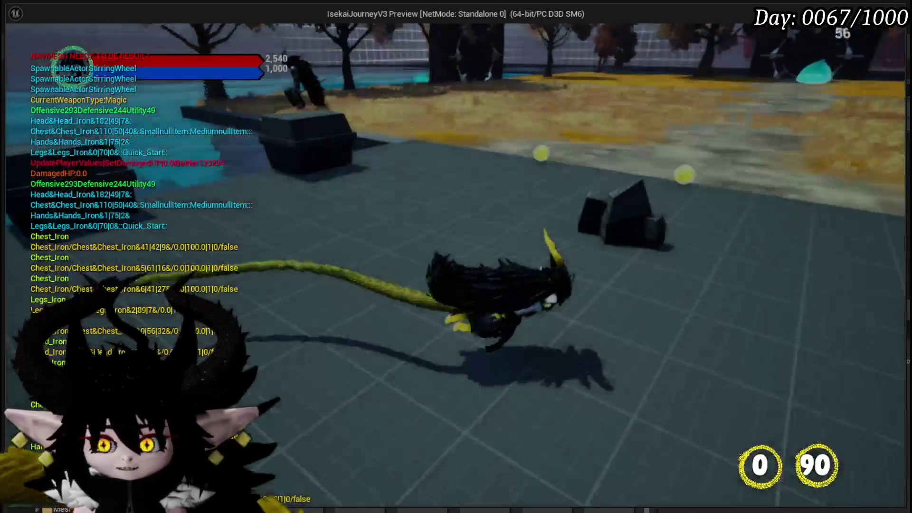
{"action": "key", "text": "w"}
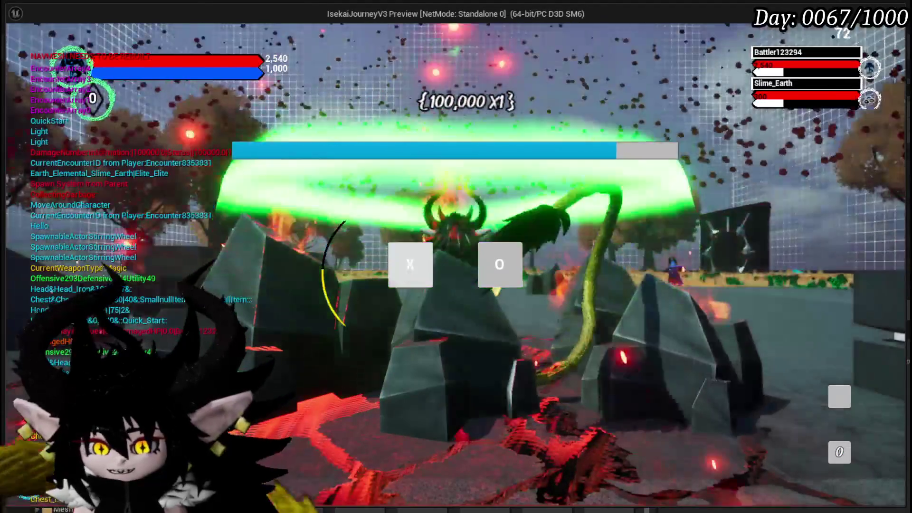
{"action": "left_click", "coordinate": [401, 274]}
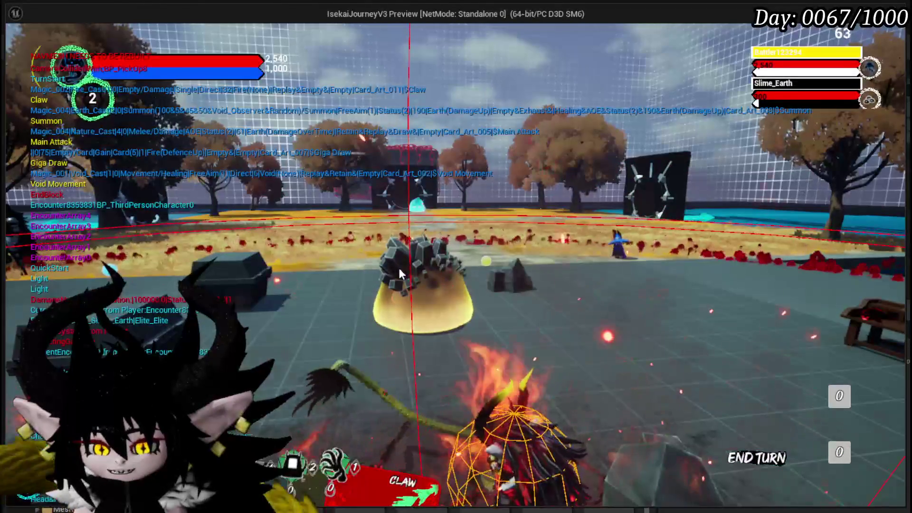
{"action": "left_click", "coordinate": [398, 266]}
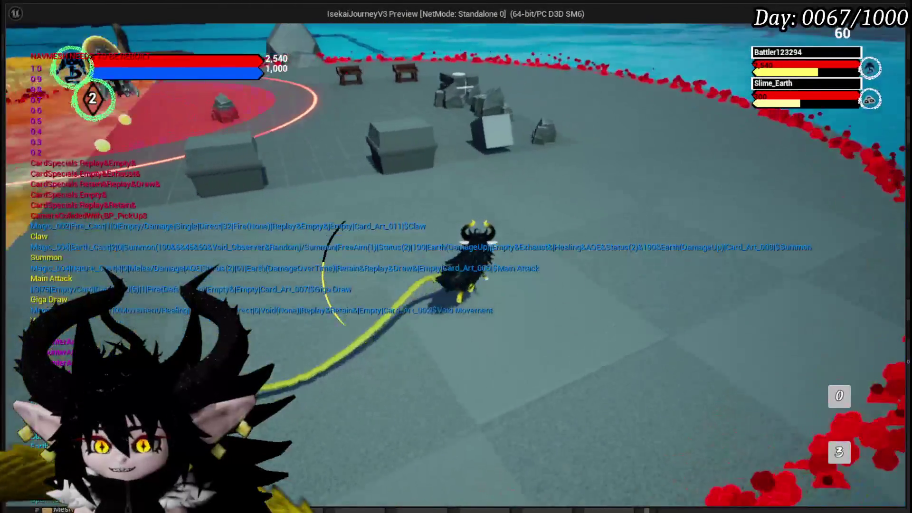
{"action": "key", "text": "Escape"}
{"action": "key", "text": "ctrl+s"}
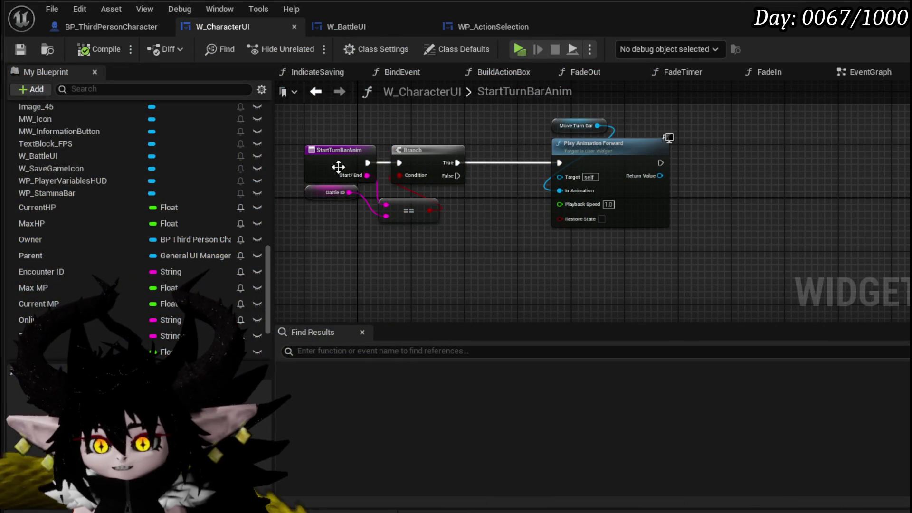
Step: Select the StartTurnBarAnim event, Branch, Battle ID and comparison nodes in W_CharacterUI
{"action": "left_click_drag", "start_coordinate": [331, 124], "coordinate": [444, 228]}
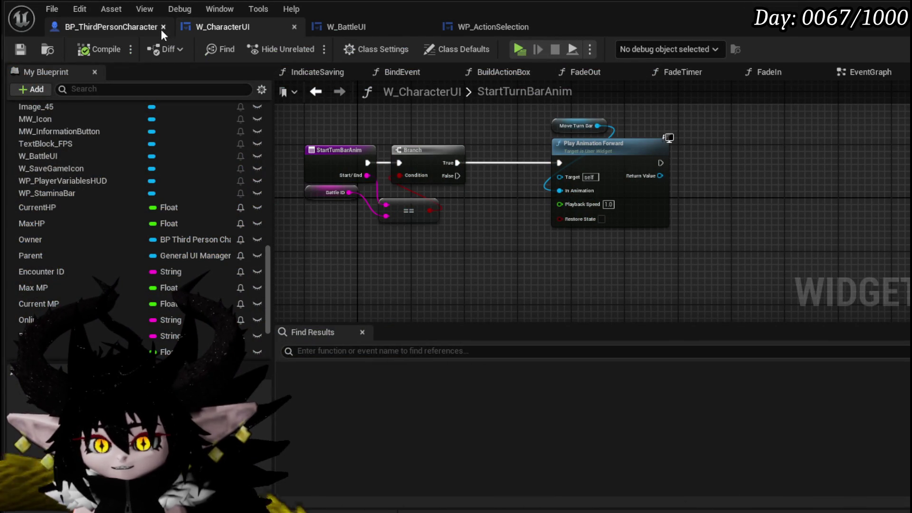
{"action": "left_click", "coordinate": [340, 25]}
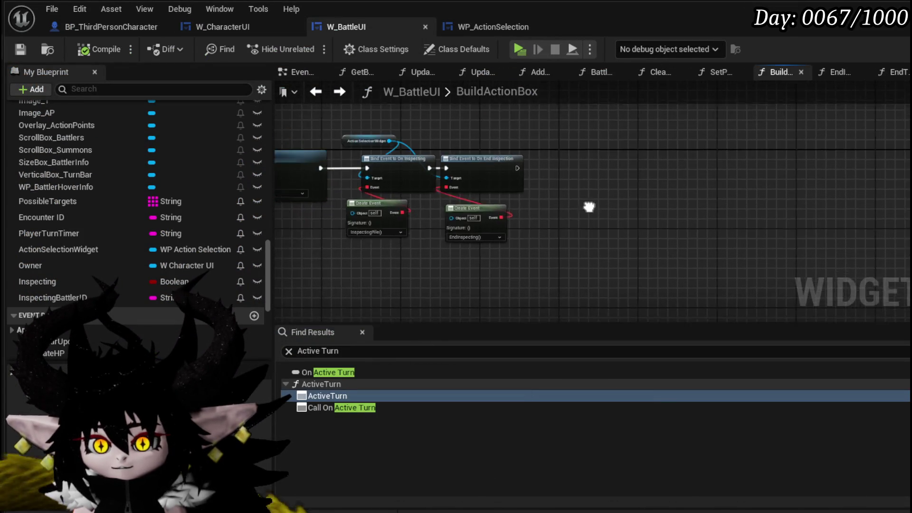
{"action": "scroll", "coordinate": [505, 214], "scroll_direction": "up", "scroll_amount": 2}
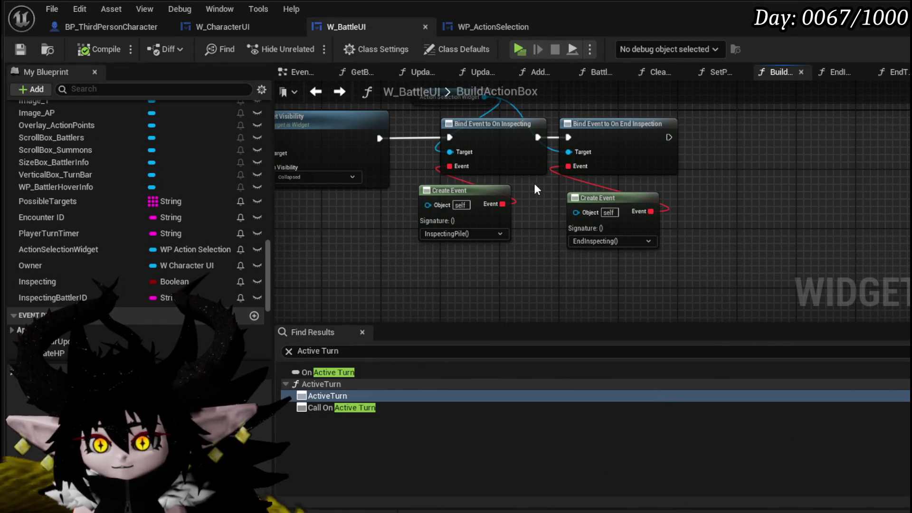
{"action": "left_click", "coordinate": [251, 26]}
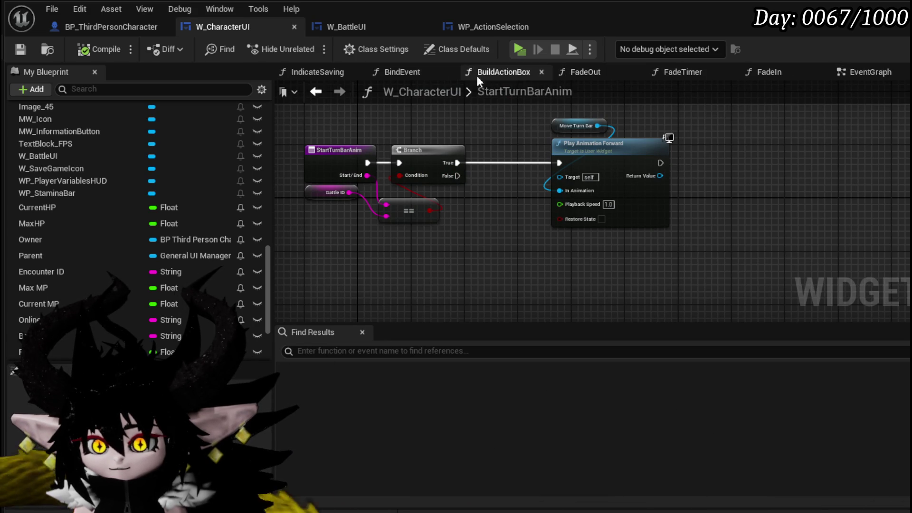
Step: Open BuildActionBox and pan to where W_BattleUI creates the action selection widget
{"action": "left_click", "coordinate": [494, 75]}
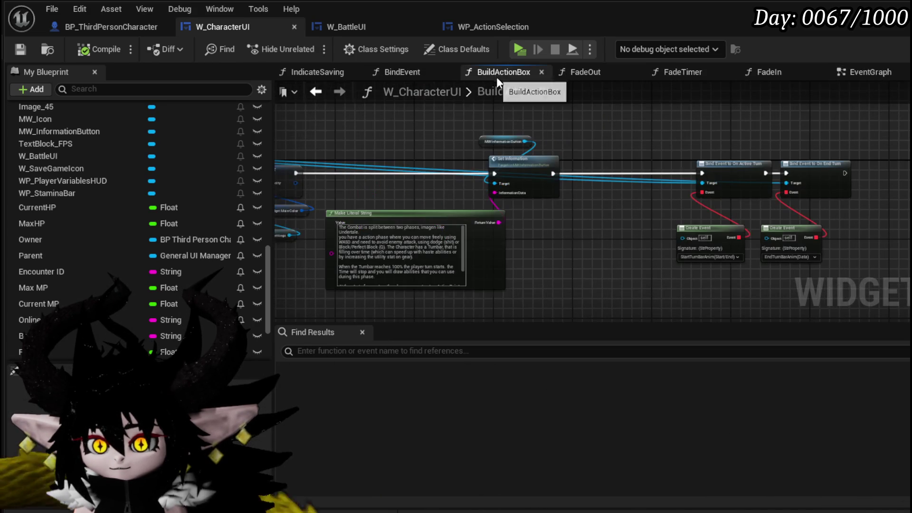
{"action": "scroll", "coordinate": [478, 157], "scroll_direction": "up", "scroll_amount": 4}
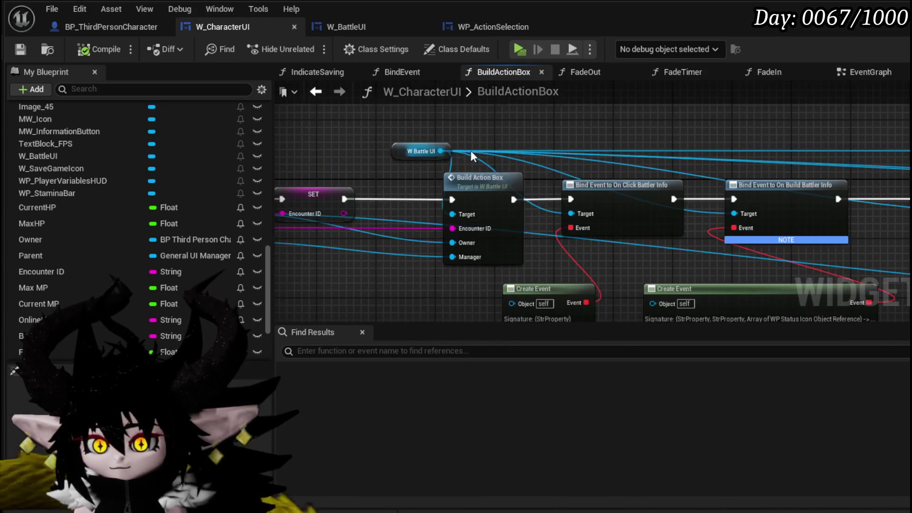
{"action": "left_click_drag", "start_coordinate": [442, 151], "coordinate": [413, 90]}
{"action": "mouse_move", "coordinate": [427, 252]}
{"action": "left_mouse_down"}
{"action": "mouse_move", "coordinate": [503, 159]}
{"action": "mouse_move", "coordinate": [506, 165]}
{"action": "mouse_move", "coordinate": [506, 87]}
{"action": "left_mouse_up"}
{"action": "key", "text": "Escape"}
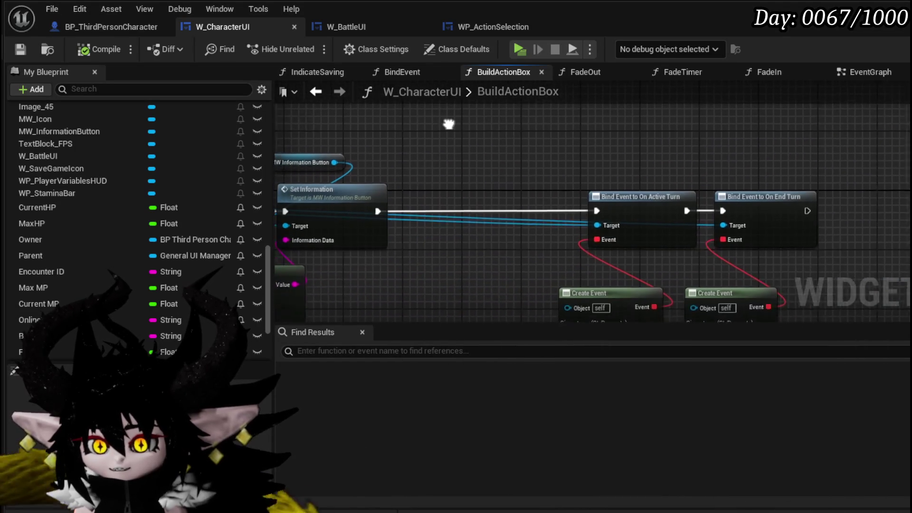
{"action": "left_click", "coordinate": [346, 27]}
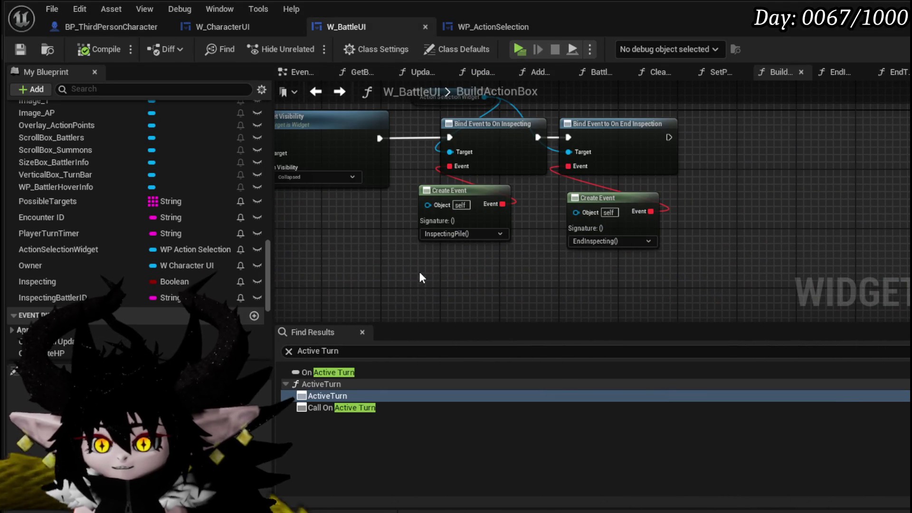
{"action": "mouse_move", "coordinate": [569, 287]}
{"action": "left_mouse_down"}
{"action": "mouse_move", "coordinate": [428, 265]}
{"action": "mouse_move", "coordinate": [627, 228]}
{"action": "mouse_move", "coordinate": [617, 164]}
{"action": "mouse_move", "coordinate": [443, 226]}
{"action": "mouse_move", "coordinate": [525, 166]}
{"action": "left_mouse_up"}
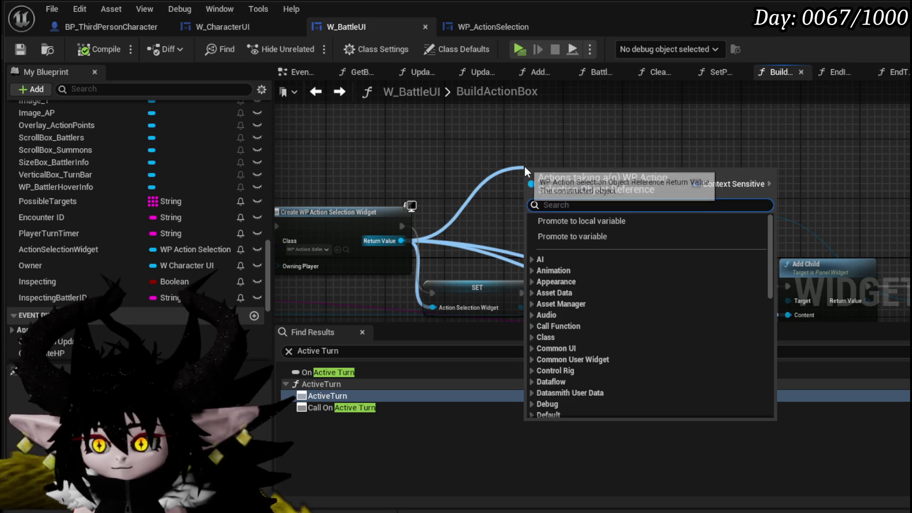
Step: Add a Bind Event to On End Turn node and move it into place
{"action": "type", "text": "Bind on"}
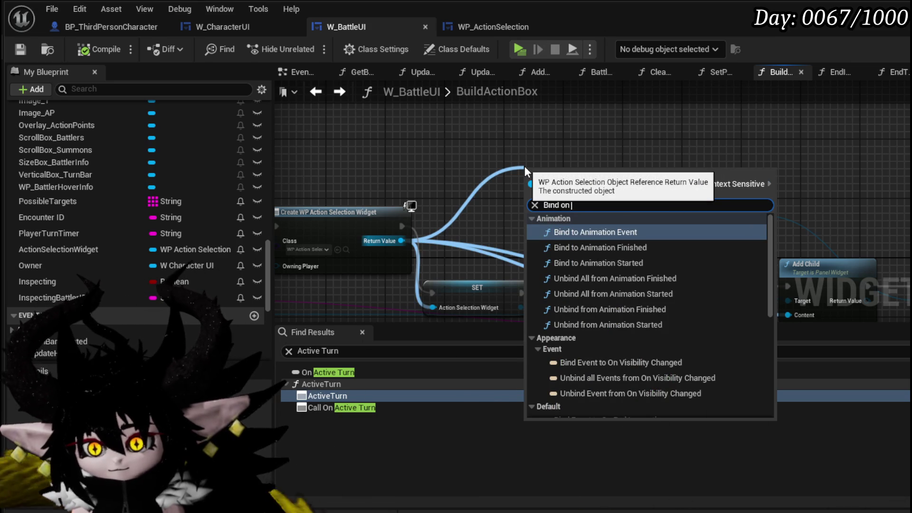
{"action": "type", "text": " End"}
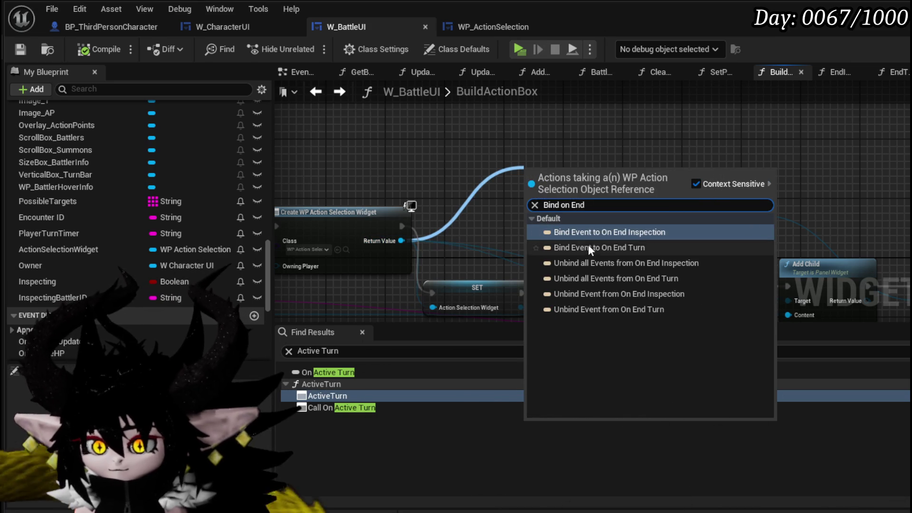
{"action": "left_click", "coordinate": [589, 246]}
{"action": "left_click_drag", "start_coordinate": [570, 183], "coordinate": [599, 131]}
Step: Add a Bind Event to On Start Turn node chained after the End Turn binding
{"action": "mouse_move", "coordinate": [401, 241]}
{"action": "left_mouse_down"}
{"action": "mouse_move", "coordinate": [460, 358]}
{"action": "mouse_move", "coordinate": [511, 218]}
{"action": "left_mouse_up"}
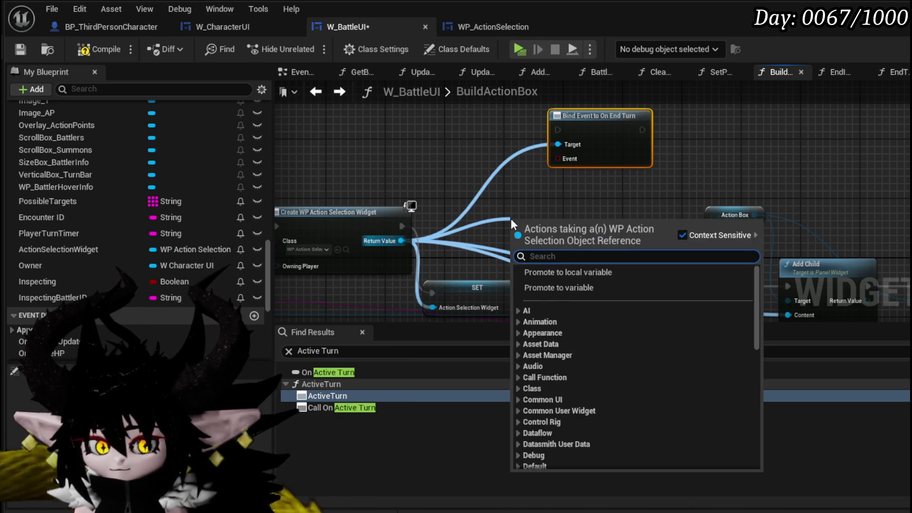
{"action": "type", "text": "Bind o"}
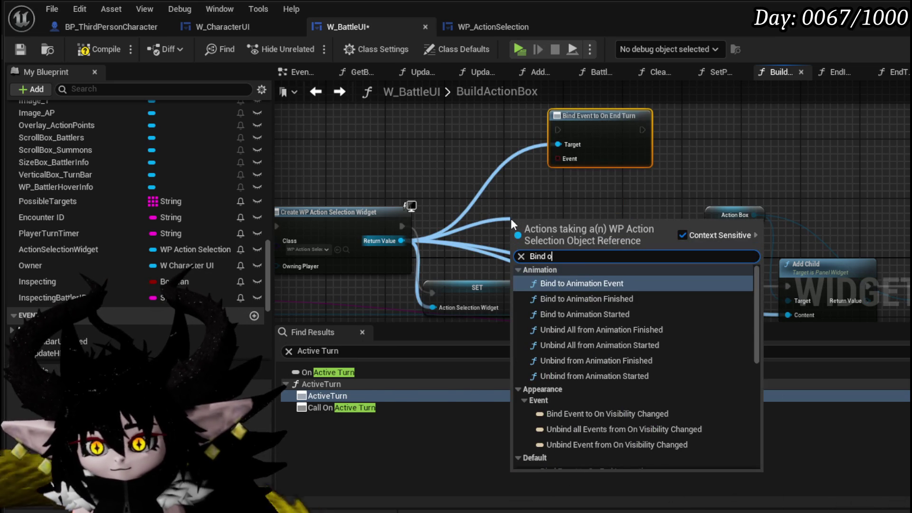
{"action": "type", "text": "n start"}
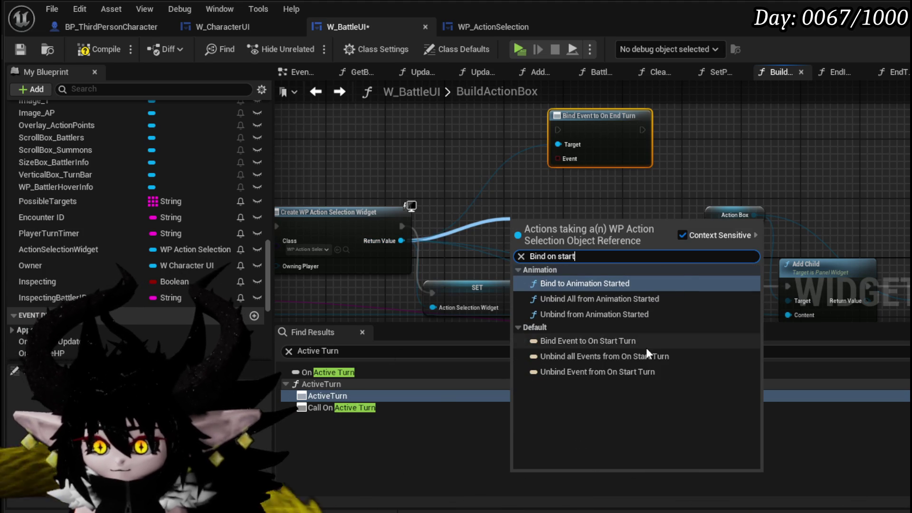
{"action": "left_click", "coordinate": [646, 346]}
{"action": "mouse_move", "coordinate": [547, 224]}
{"action": "left_mouse_down"}
{"action": "mouse_move", "coordinate": [751, 101]}
{"action": "mouse_move", "coordinate": [717, 113]}
{"action": "mouse_move", "coordinate": [667, 291]}
{"action": "mouse_move", "coordinate": [619, 324]}
{"action": "mouse_move", "coordinate": [789, 139]}
{"action": "mouse_move", "coordinate": [819, 147]}
{"action": "left_mouse_up"}
{"action": "scroll", "coordinate": [388, 185], "scroll_direction": "up", "scroll_amount": 1}
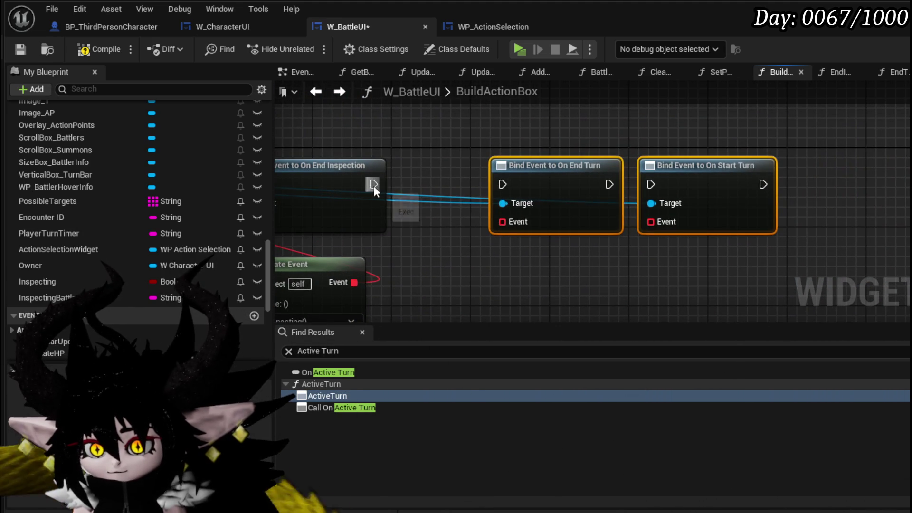
{"action": "left_click_drag", "start_coordinate": [502, 186], "coordinate": [502, 186]}
{"action": "left_click_drag", "start_coordinate": [609, 184], "coordinate": [663, 190]}
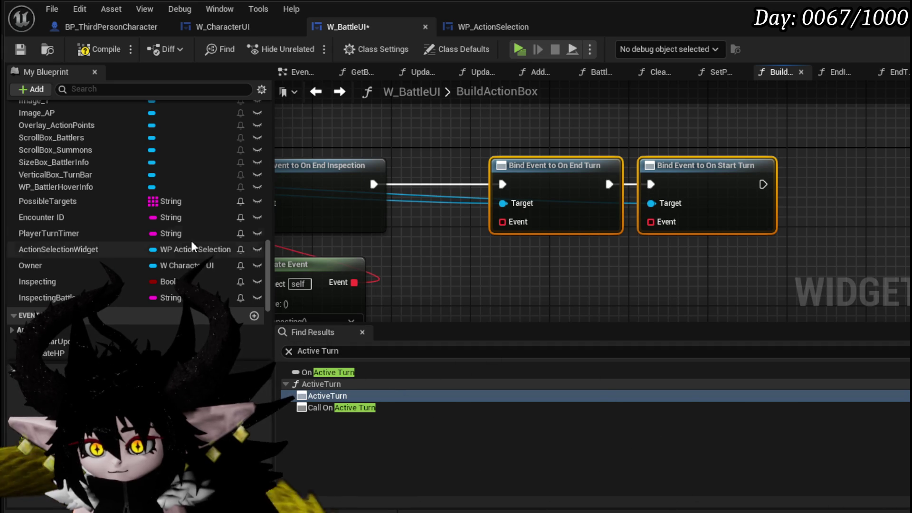
{"action": "scroll", "coordinate": [211, 243], "scroll_direction": "up", "scroll_amount": 15}
{"action": "scroll", "coordinate": [108, 227], "scroll_direction": "up", "scroll_amount": 6}
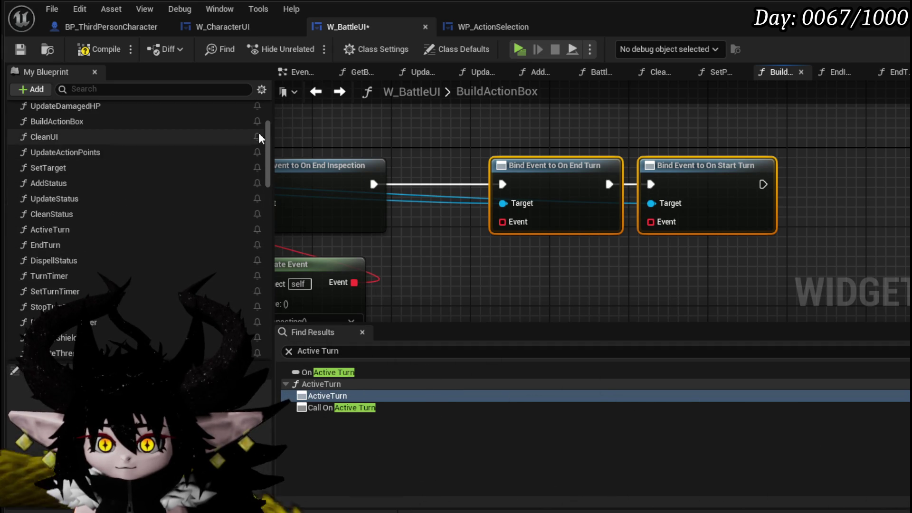
Step: Create a new W_BattleUI function named StartTurn
{"action": "scroll", "coordinate": [258, 135], "scroll_direction": "up", "scroll_amount": 5}
{"action": "left_click", "coordinate": [255, 145]}
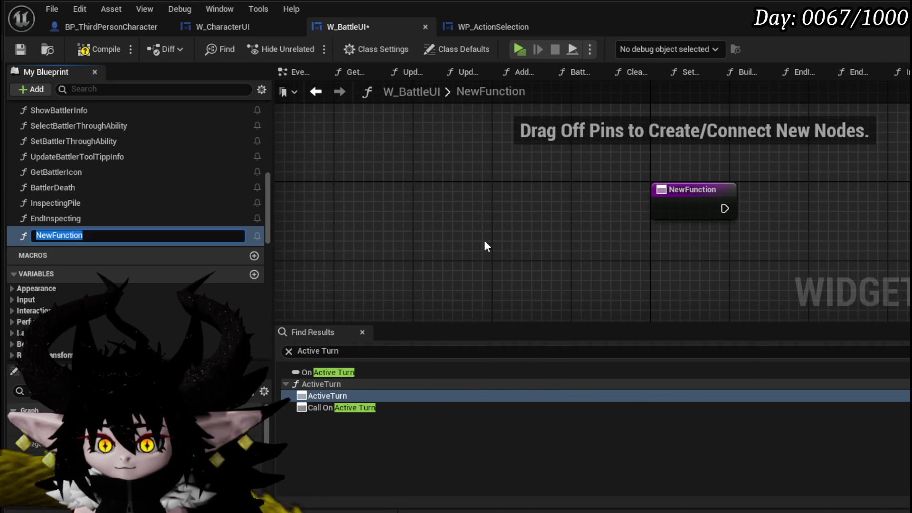
{"action": "type", "text": "StartTurn"}
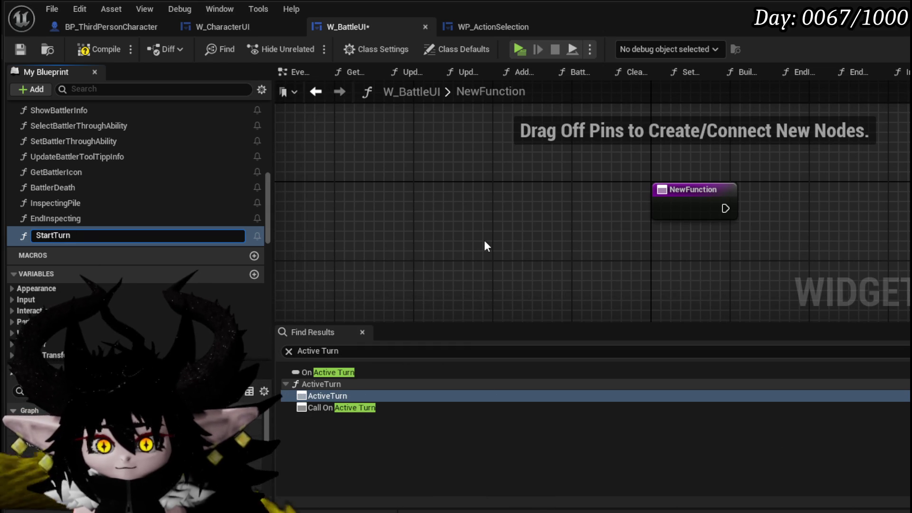
{"action": "key", "text": "Return"}
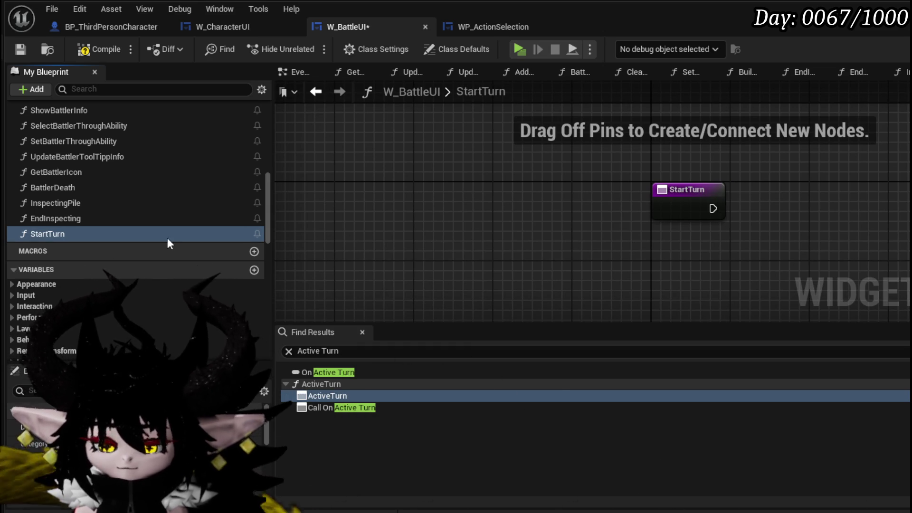
{"action": "left_click_drag", "start_coordinate": [266, 192], "coordinate": [277, 108]}
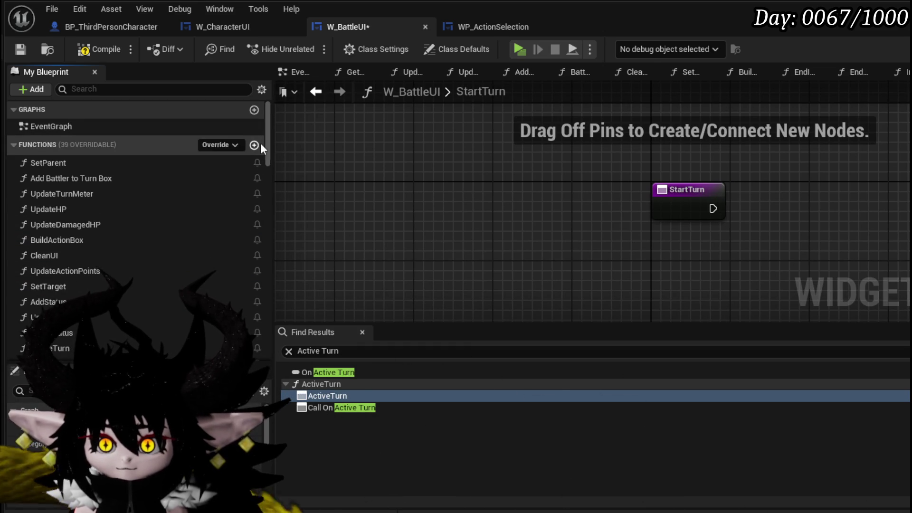
Step: Create a second function named PlayerEndTurn
{"action": "left_click", "coordinate": [259, 144]}
{"action": "type", "text": "EndTur"}
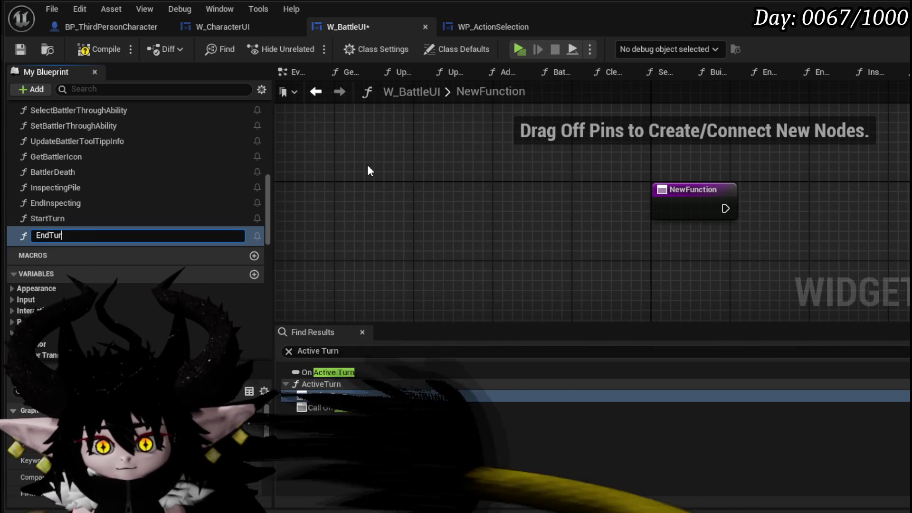
{"action": "key", "text": "ctrl+z"}
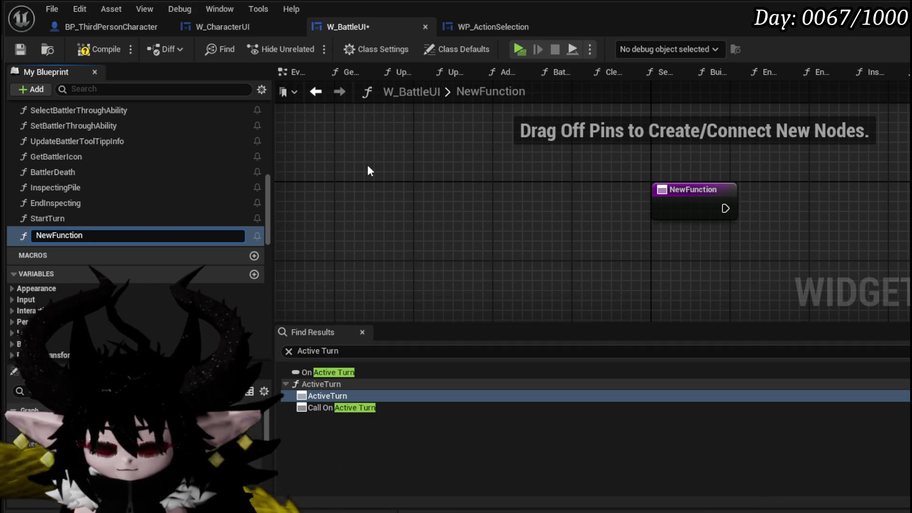
{"action": "key", "text": "BackSpace"}
{"action": "key", "text": "BackSpace"}
{"action": "key", "text": "BackSpace"}
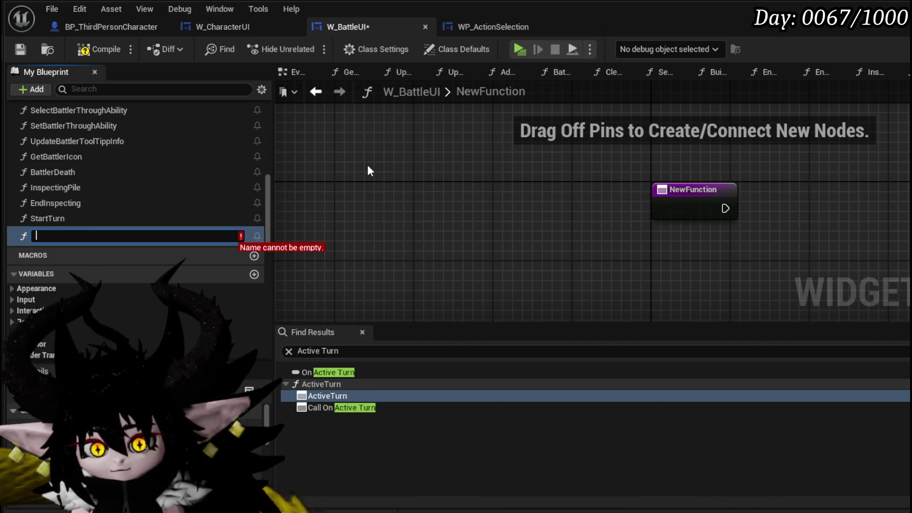
{"action": "type", "text": "PlayerE"}
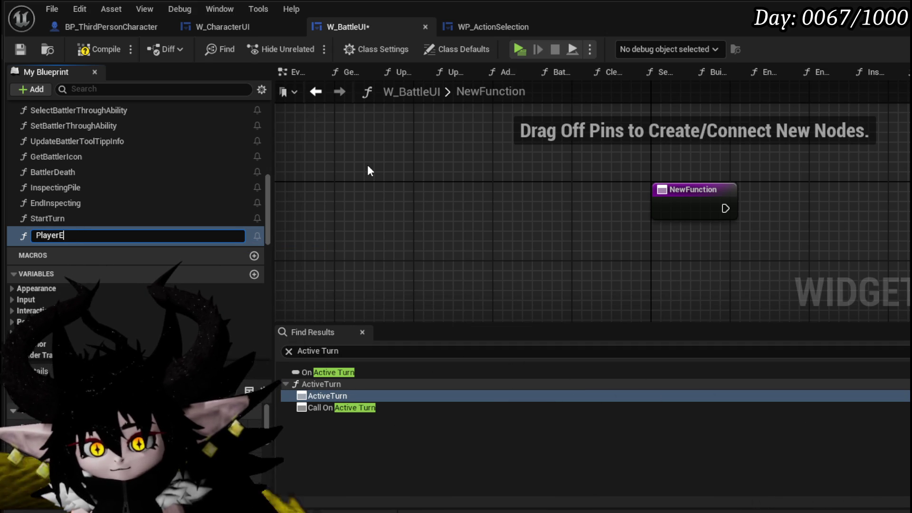
{"action": "type", "text": "ndTurn"}
{"action": "key", "text": "Return"}
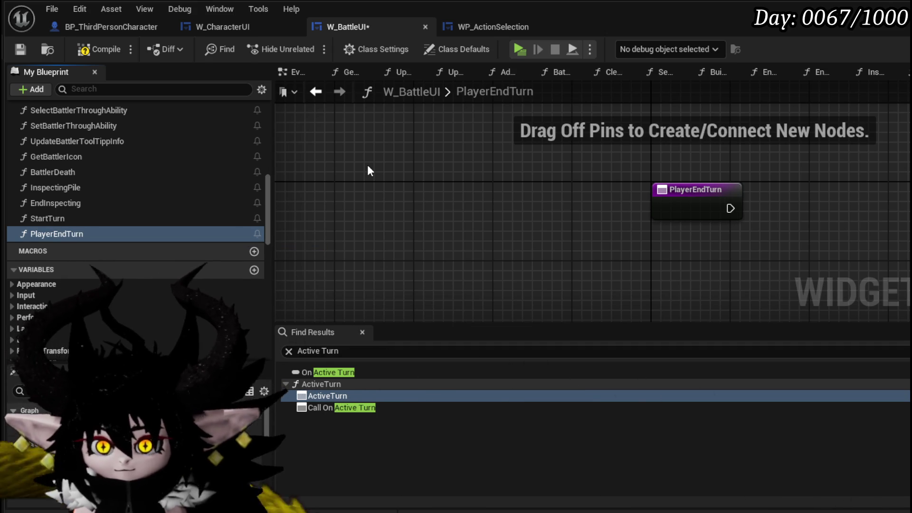
Step: Rename the StartTurn function to PlayerStartTurn
{"action": "right_click", "coordinate": [41, 221]}
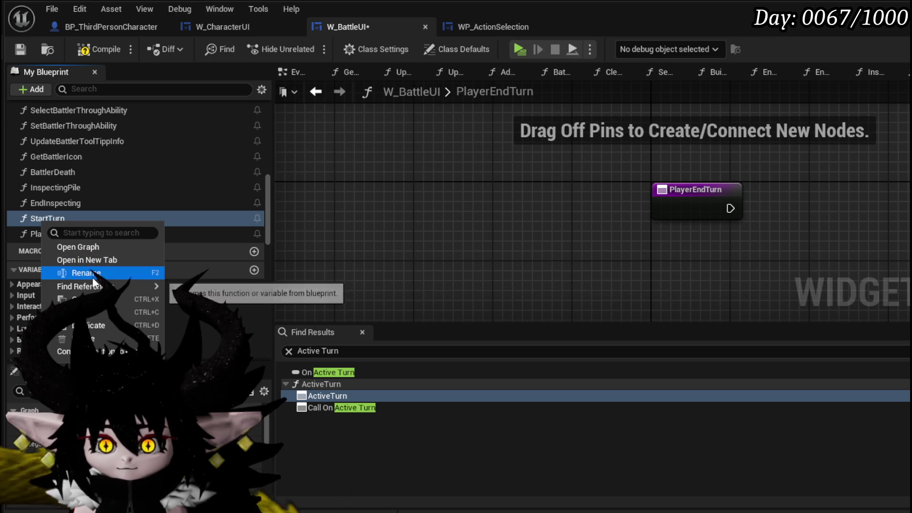
{"action": "left_click", "coordinate": [73, 269]}
{"action": "key", "text": "Home"}
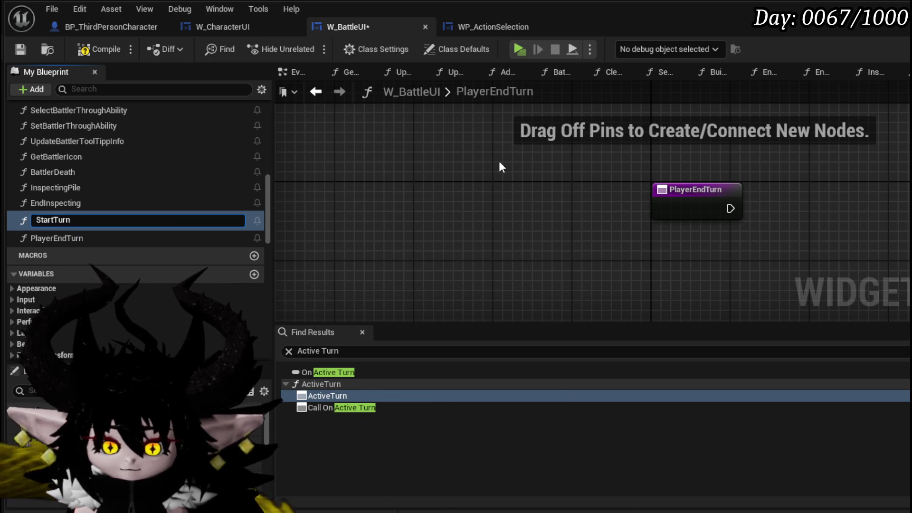
{"action": "type", "text": "Player"}
{"action": "key", "text": "Return"}
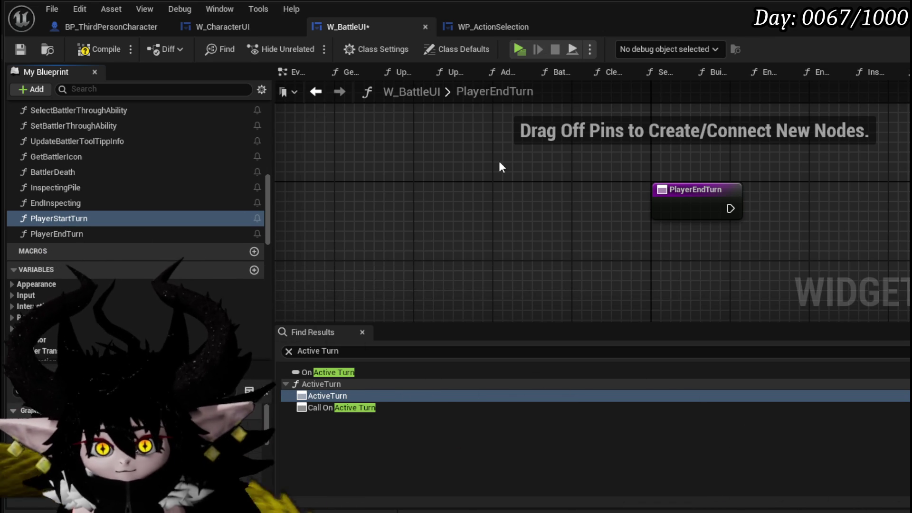
{"action": "scroll", "coordinate": [212, 264], "scroll_direction": "down", "scroll_amount": 10}
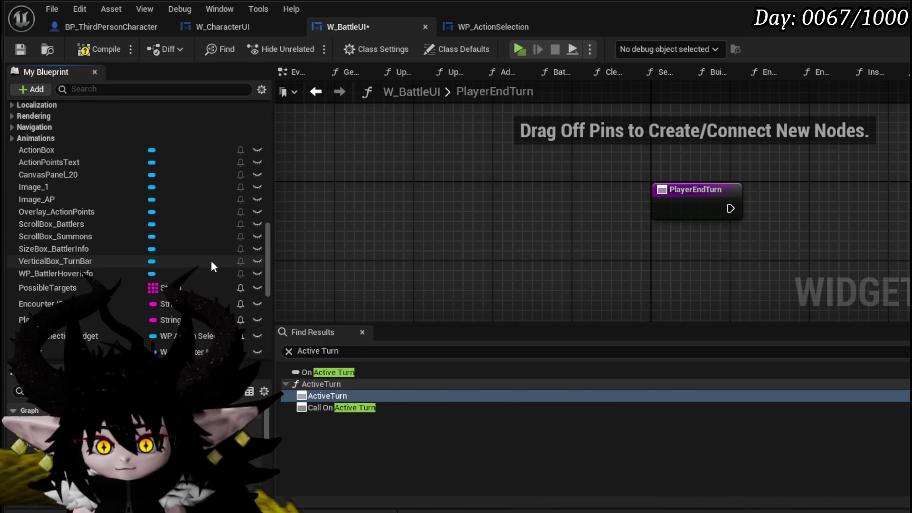
Step: Add two event dispatchers, OnPlayerStartTurn and OnPlayerEndTurn
{"action": "scroll", "coordinate": [162, 285], "scroll_direction": "down", "scroll_amount": 5}
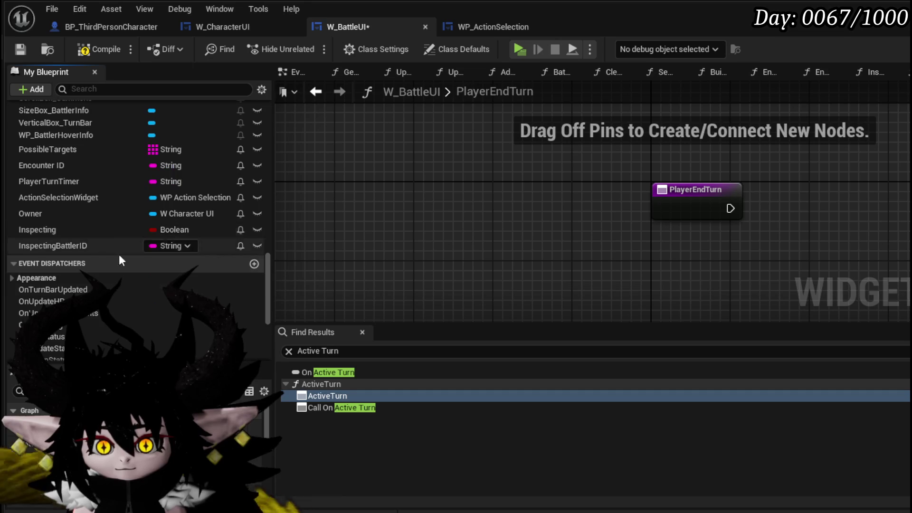
{"action": "left_click", "coordinate": [254, 185]}
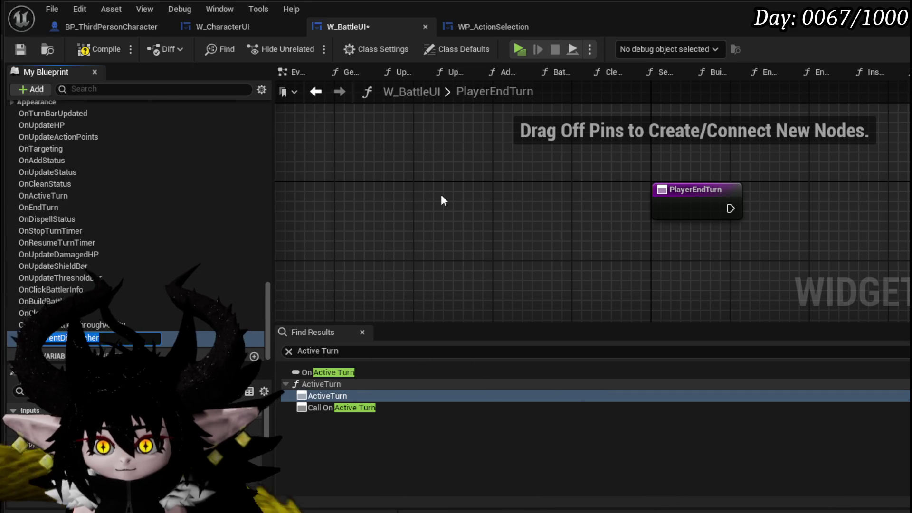
{"action": "key", "text": "BackSpace"}
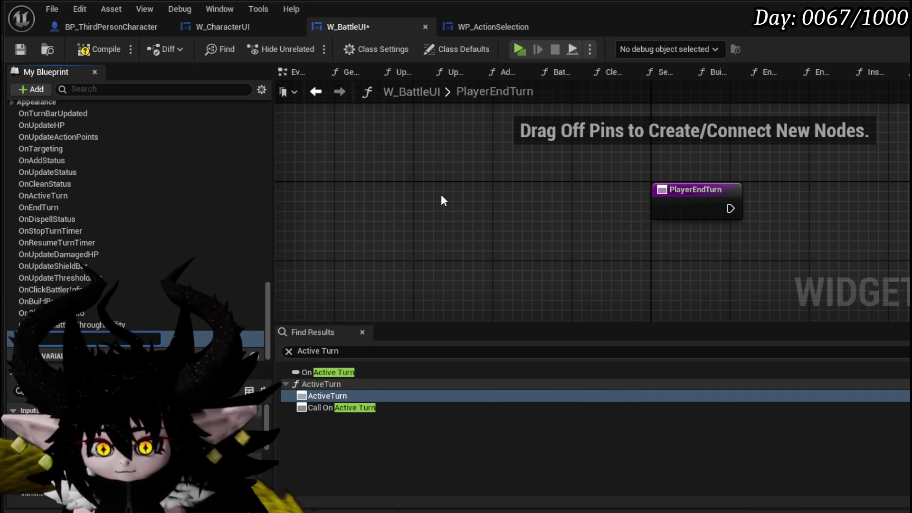
{"action": "type", "text": "OnPlayerStartTurn"}
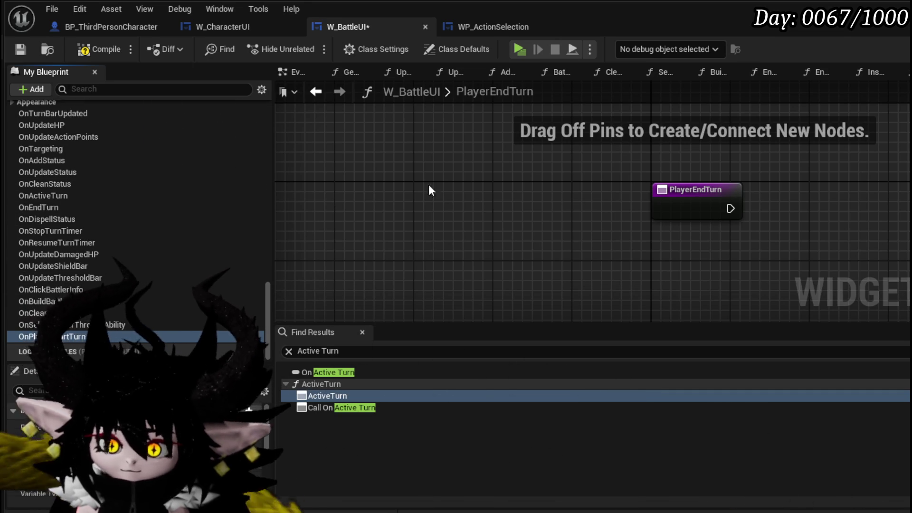
{"action": "scroll", "coordinate": [209, 138], "scroll_direction": "up", "scroll_amount": 2}
{"action": "left_click", "coordinate": [254, 147]}
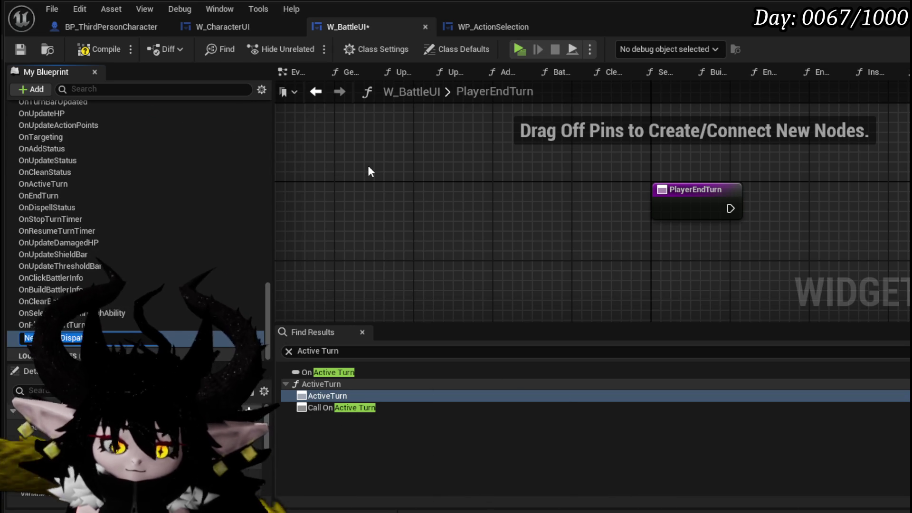
{"action": "type", "text": "OnPlayerE"}
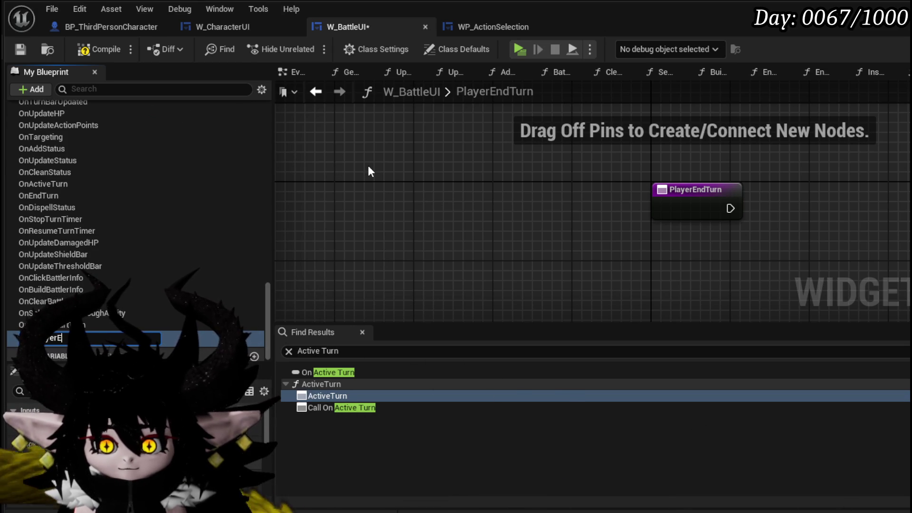
{"action": "type", "text": "ndTurn"}
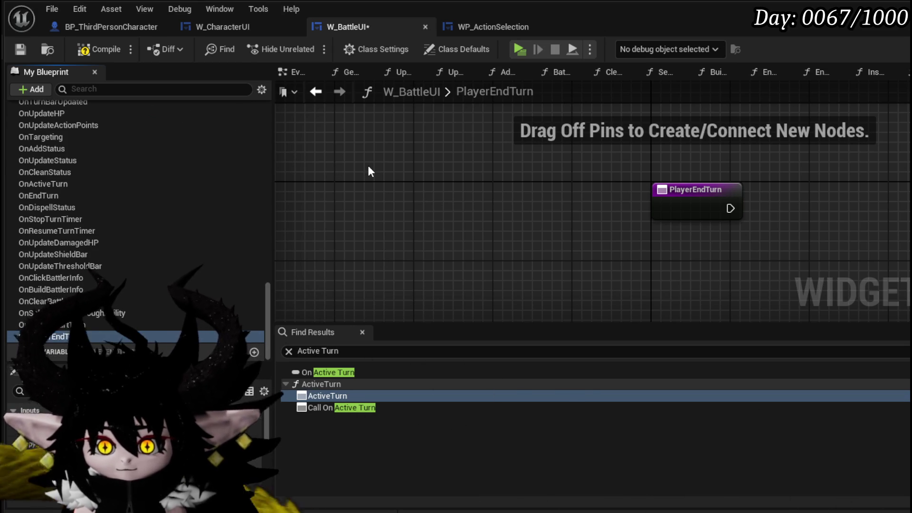
Step: Make PlayerEndTurn call OnPlayerEndTurn, replacing the mistaken Start Turn call node
{"action": "left_click_drag", "start_coordinate": [568, 222], "coordinate": [373, 219]}
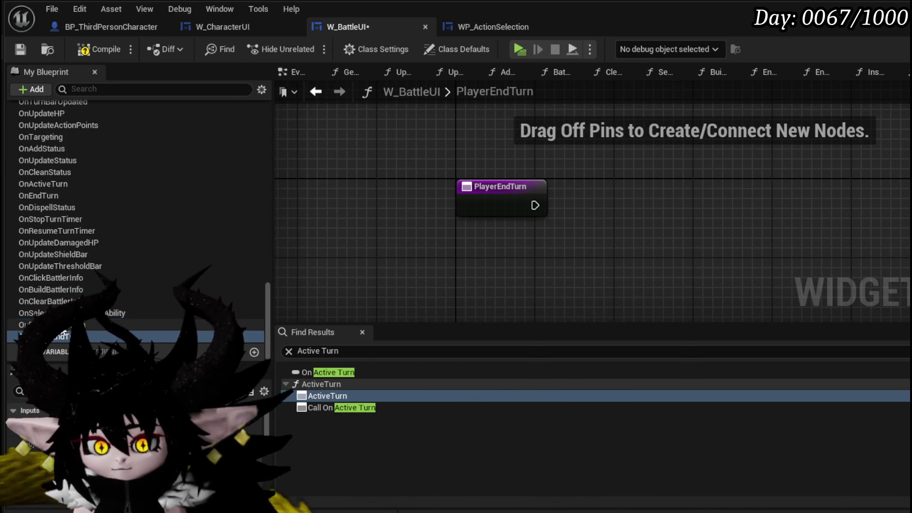
{"action": "mouse_move", "coordinate": [520, 214]}
{"action": "left_mouse_down"}
{"action": "mouse_move", "coordinate": [577, 209]}
{"action": "mouse_move", "coordinate": [587, 224]}
{"action": "mouse_move", "coordinate": [608, 201]}
{"action": "left_mouse_up"}
{"action": "left_click", "coordinate": [613, 229]}
{"action": "scroll", "coordinate": [135, 189], "scroll_direction": "up", "scroll_amount": 3}
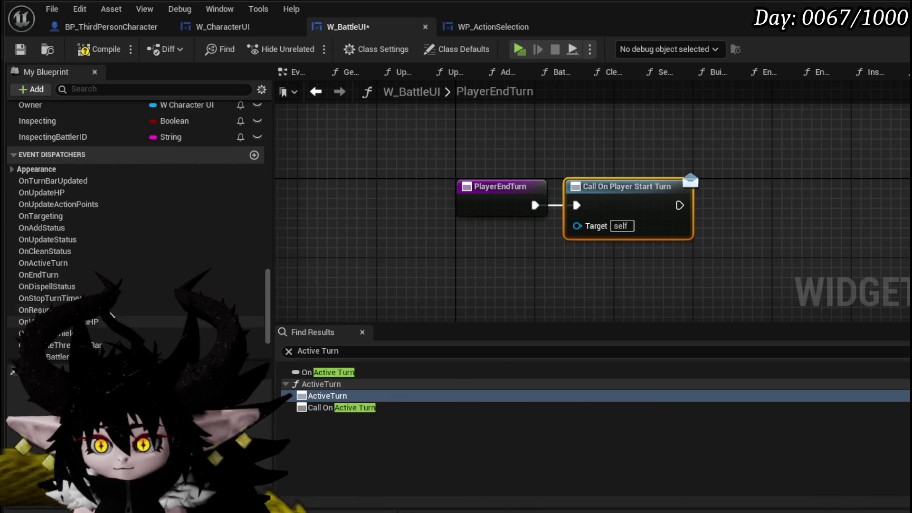
{"action": "scroll", "coordinate": [106, 326], "scroll_direction": "down", "scroll_amount": 3}
{"action": "mouse_move", "coordinate": [57, 336]}
{"action": "left_mouse_down"}
{"action": "mouse_move", "coordinate": [333, 380]}
{"action": "mouse_move", "coordinate": [589, 247]}
{"action": "left_mouse_up"}
{"action": "left_click", "coordinate": [610, 273]}
{"action": "left_click", "coordinate": [619, 194]}
{"action": "key", "text": "Delete"}
{"action": "mouse_move", "coordinate": [642, 255]}
{"action": "left_mouse_down"}
{"action": "mouse_move", "coordinate": [622, 206]}
{"action": "mouse_move", "coordinate": [588, 208]}
{"action": "left_mouse_up"}
{"action": "left_click", "coordinate": [431, 272]}
{"action": "scroll", "coordinate": [86, 204], "scroll_direction": "up", "scroll_amount": 6}
{"action": "scroll", "coordinate": [89, 188], "scroll_direction": "up", "scroll_amount": 10}
{"action": "scroll", "coordinate": [89, 188], "scroll_direction": "down", "scroll_amount": 5}
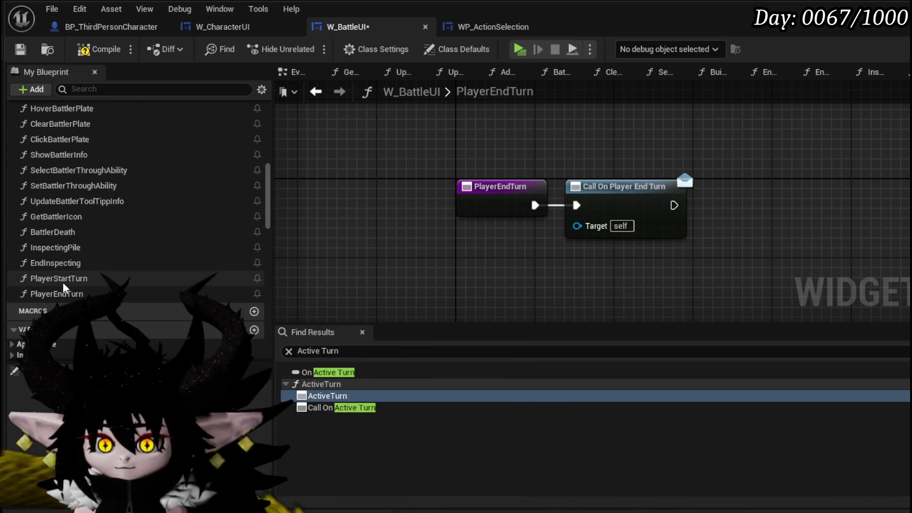
Step: Make PlayerStartTurn call On Player Start Turn, then compile W_BattleUI
{"action": "double_click", "coordinate": [63, 281]}
{"action": "scroll", "coordinate": [237, 242], "scroll_direction": "down", "scroll_amount": 5}
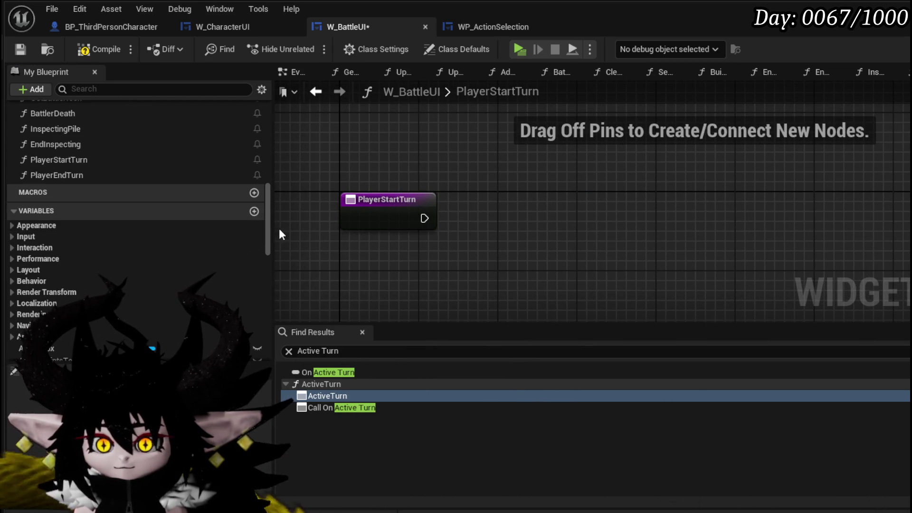
{"action": "left_click_drag", "start_coordinate": [269, 227], "coordinate": [267, 343]}
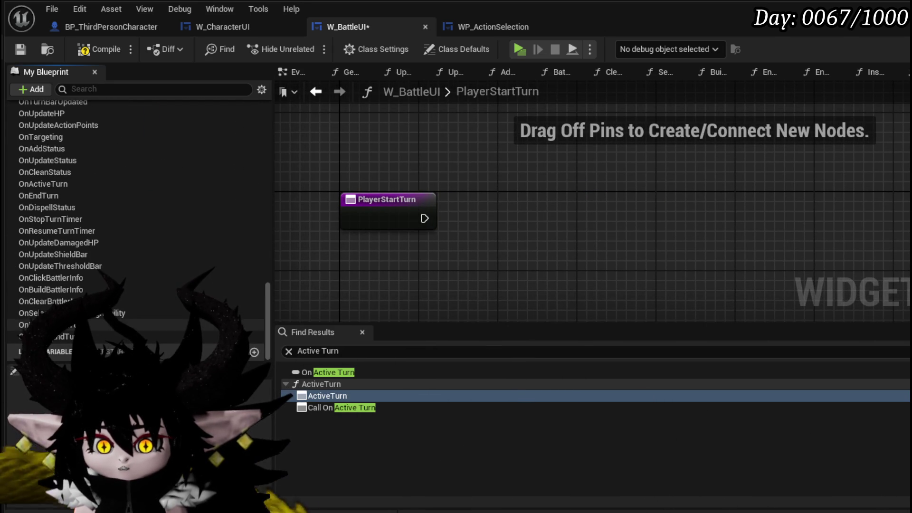
{"action": "left_click_drag", "start_coordinate": [562, 172], "coordinate": [460, 218]}
{"action": "left_click", "coordinate": [474, 223]}
{"action": "left_click", "coordinate": [99, 49]}
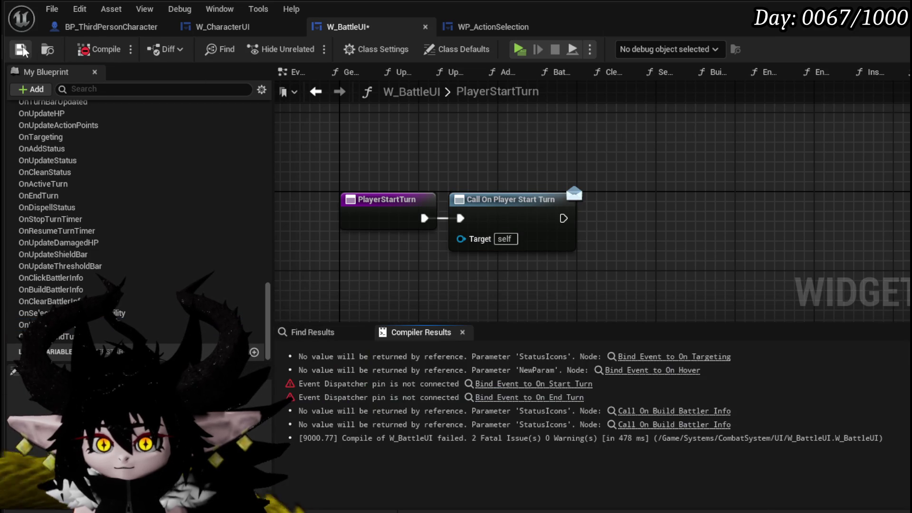
Step: Save, then add Create Event nodes to the flagged On End Turn and On Start Turn binds
{"action": "left_click", "coordinate": [20, 49]}
{"action": "left_click", "coordinate": [688, 357]}
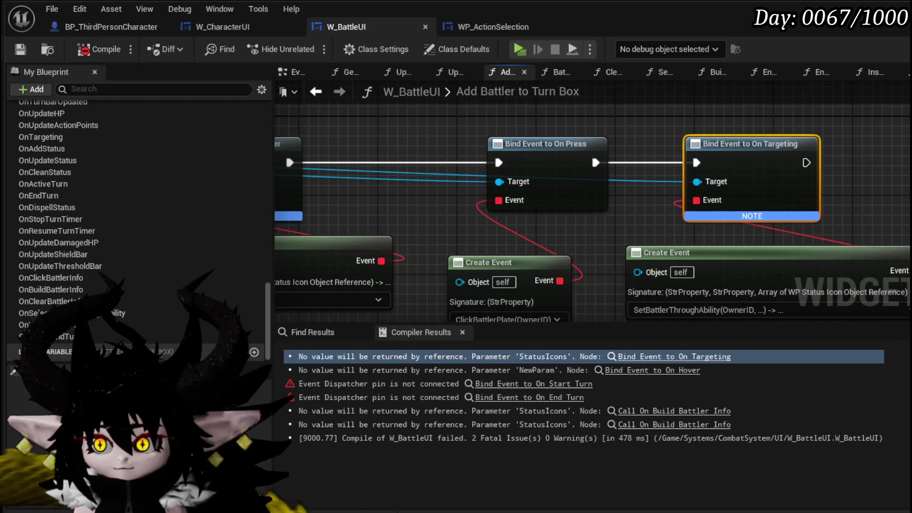
{"action": "left_click", "coordinate": [550, 384]}
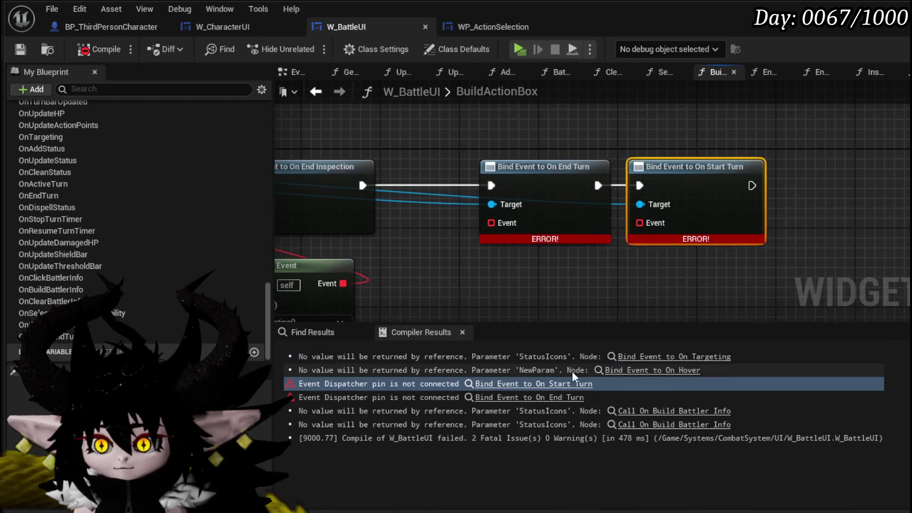
{"action": "left_click_drag", "start_coordinate": [489, 223], "coordinate": [486, 272]}
{"action": "type", "text": "Create"}
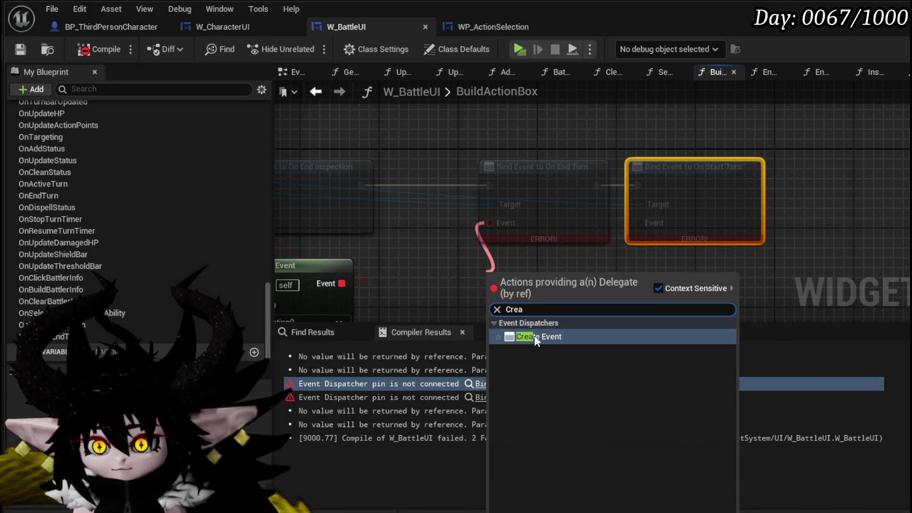
{"action": "key", "text": "Return"}
{"action": "scroll", "coordinate": [566, 262], "scroll_direction": "down", "scroll_amount": 5}
{"action": "scroll", "coordinate": [566, 262], "scroll_direction": "up", "scroll_amount": 6}
{"action": "left_click_drag", "start_coordinate": [585, 187], "coordinate": [598, 242]}
{"action": "type", "text": "Cera"}
{"action": "left_click_drag", "start_coordinate": [585, 187], "coordinate": [594, 238]}
{"action": "type", "text": "Create"}
{"action": "key", "text": "Return"}
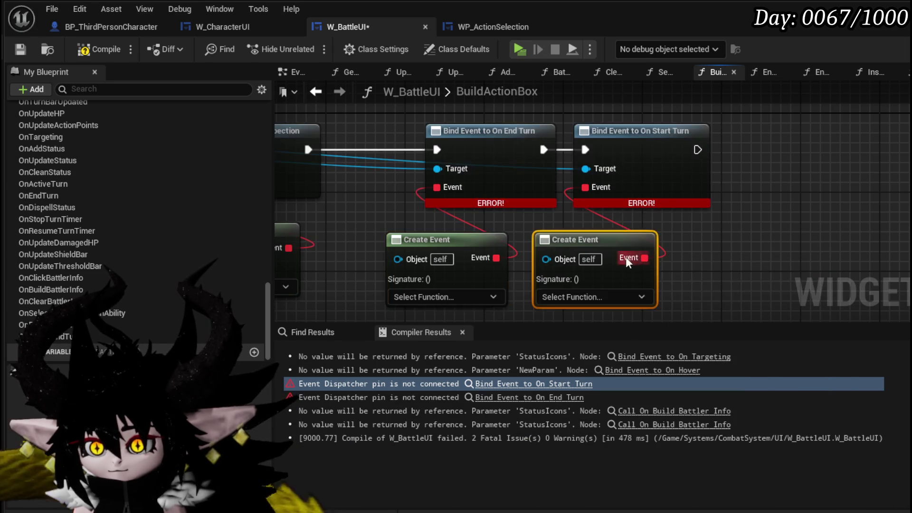
Step: Set the Create Events to PlayerStartTurn and PlayerEndTurn, then recompile
{"action": "left_click", "coordinate": [371, 249]}
{"action": "left_click", "coordinate": [418, 234]}
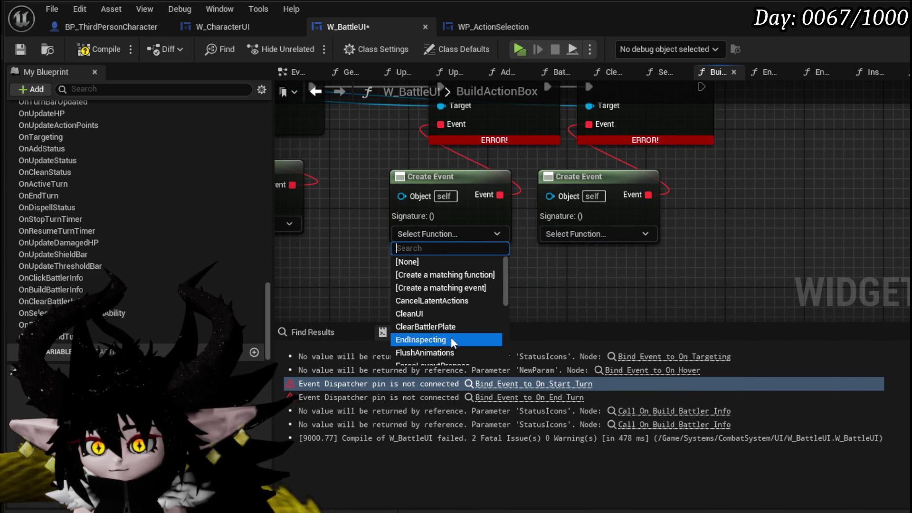
{"action": "scroll", "coordinate": [449, 317], "scroll_direction": "down", "scroll_amount": 1}
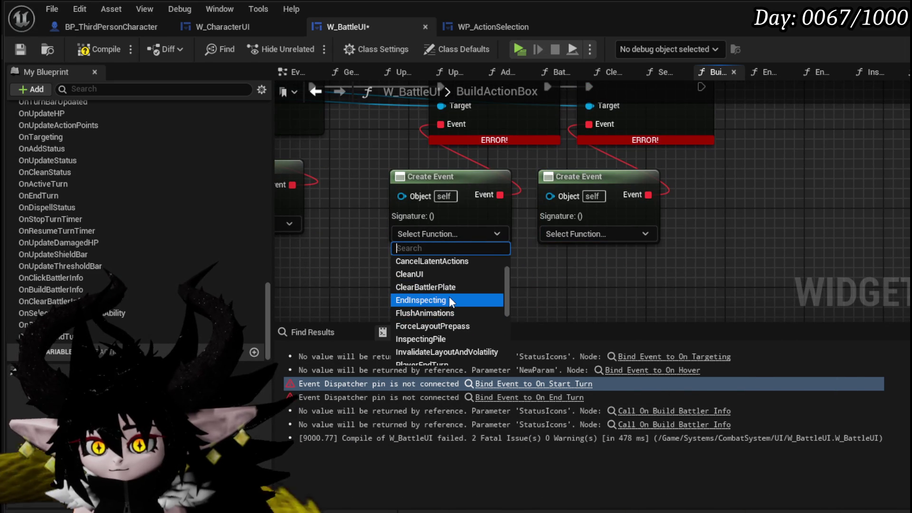
{"action": "type", "text": "start"}
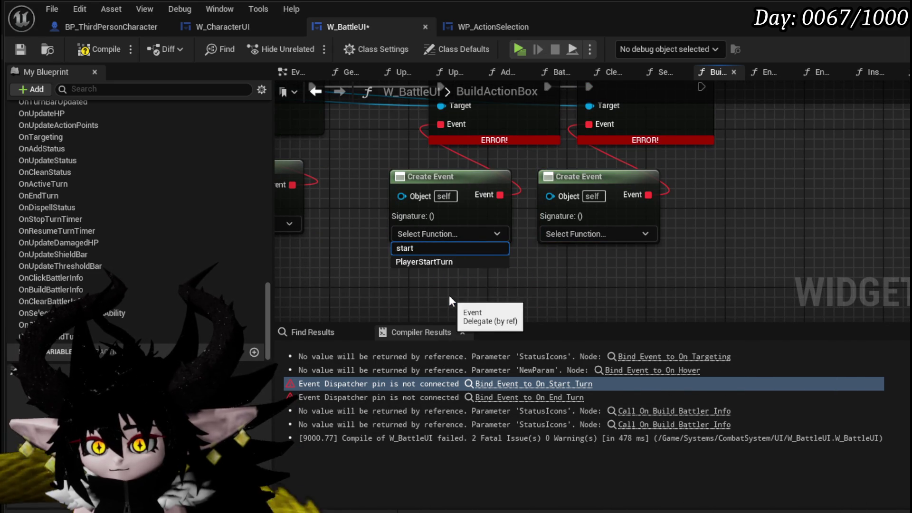
{"action": "left_click", "coordinate": [457, 262]}
{"action": "left_click", "coordinate": [578, 235]}
{"action": "type", "text": "e"}
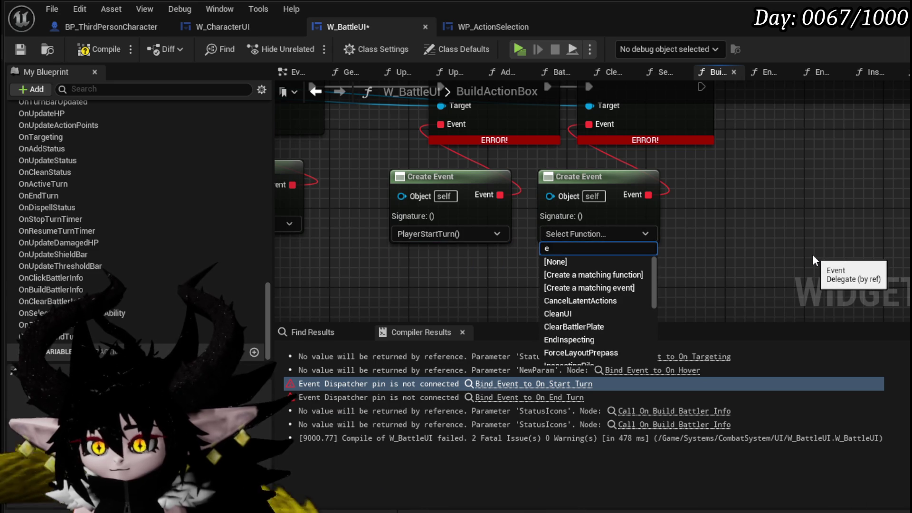
{"action": "type", "text": "nd tu"}
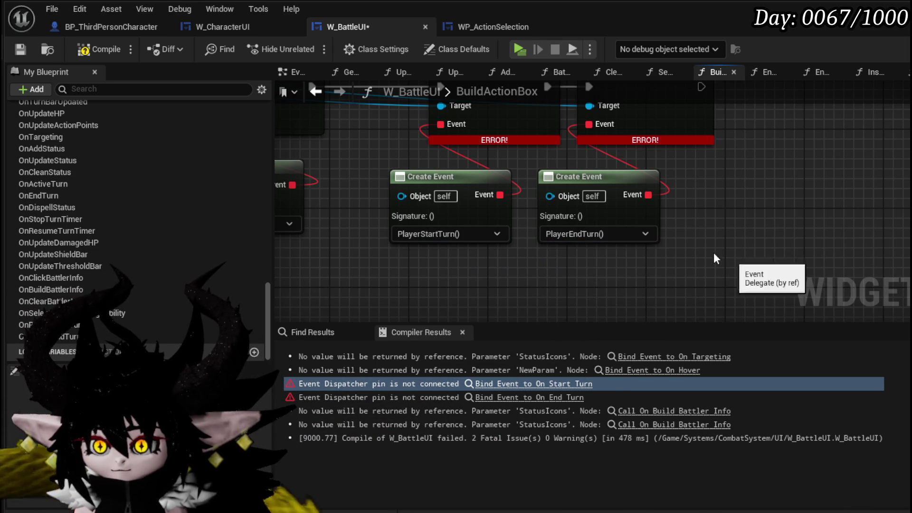
{"action": "left_click", "coordinate": [102, 50]}
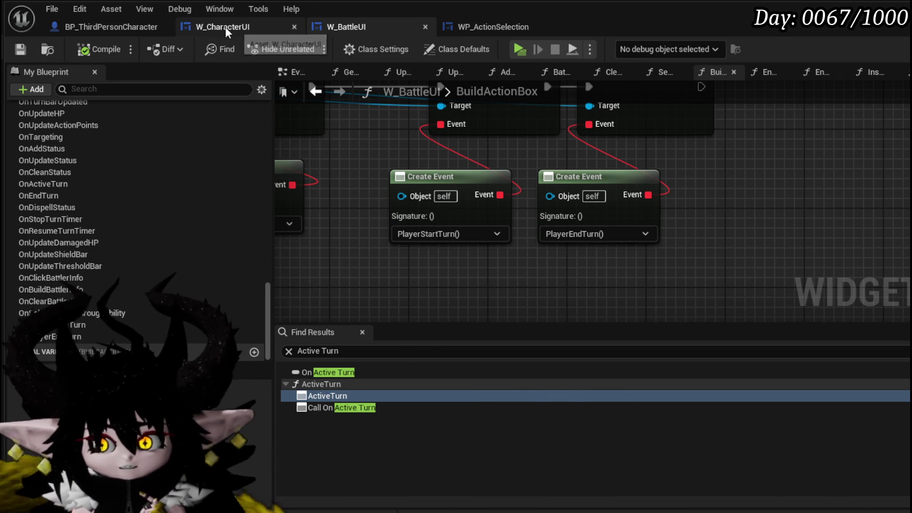
Step: Paste a W_BattleUI reference into W_CharacterUI's BuildActionBox and move the old bindings aside
{"action": "left_click", "coordinate": [225, 26]}
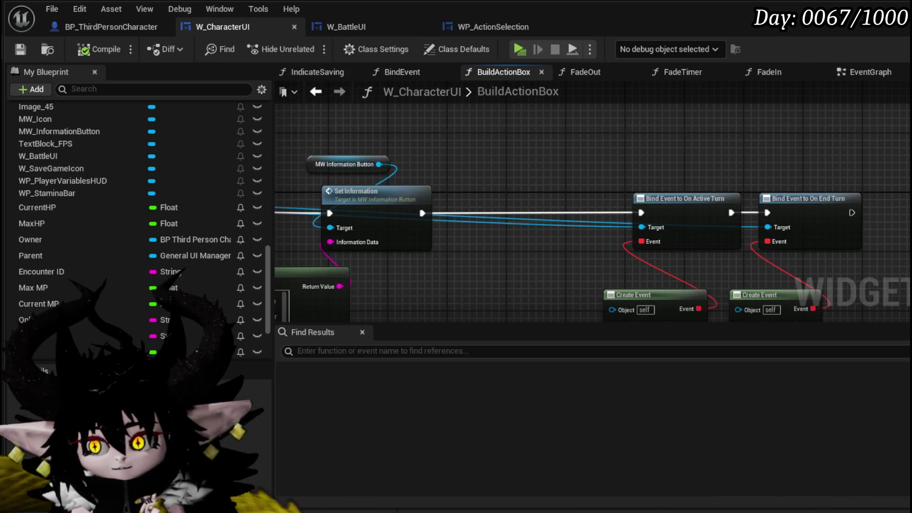
{"action": "scroll", "coordinate": [671, 209], "scroll_direction": "down", "scroll_amount": 2}
{"action": "mouse_move", "coordinate": [572, 173]}
{"action": "left_mouse_down"}
{"action": "mouse_move", "coordinate": [536, 152]}
{"action": "mouse_move", "coordinate": [684, 164]}
{"action": "mouse_move", "coordinate": [538, 162]}
{"action": "mouse_move", "coordinate": [619, 164]}
{"action": "left_mouse_up"}
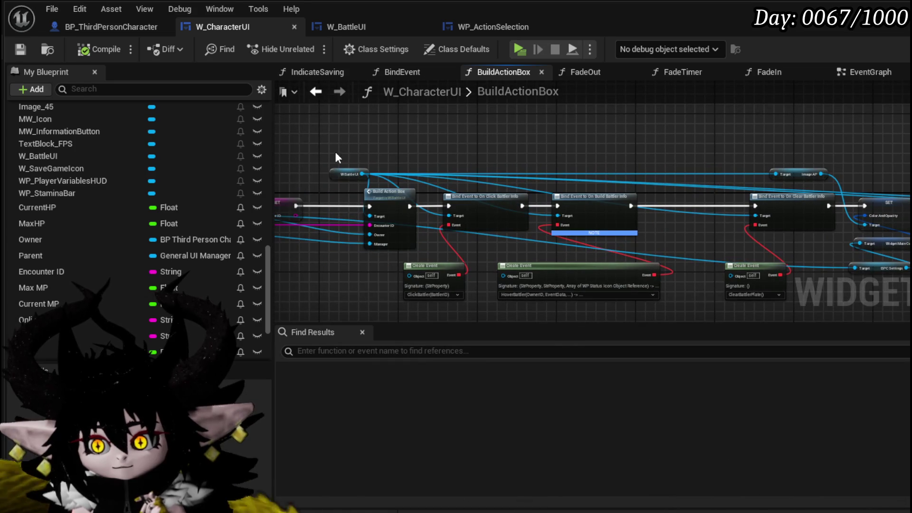
{"action": "mouse_move", "coordinate": [349, 169]}
{"action": "left_mouse_down"}
{"action": "mouse_move", "coordinate": [335, 169]}
{"action": "mouse_move", "coordinate": [575, 147]}
{"action": "left_mouse_up"}
{"action": "key", "text": "ctrl+v"}
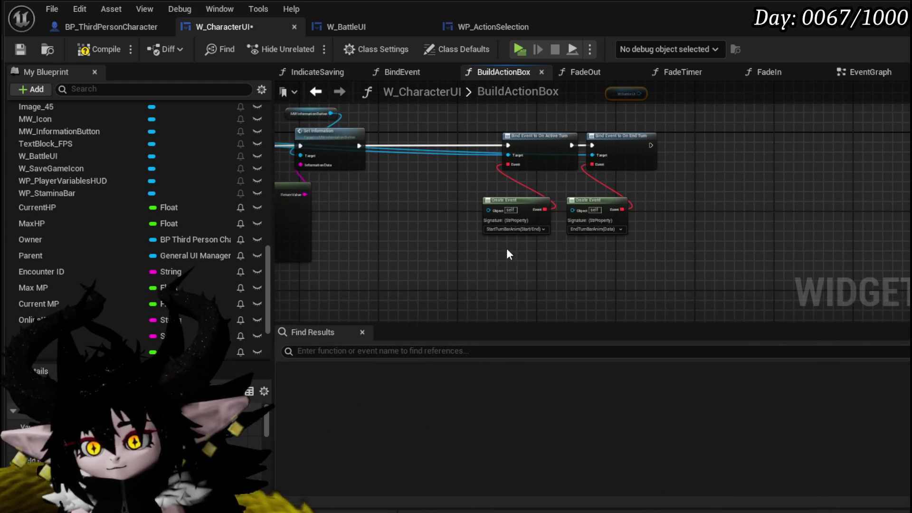
{"action": "scroll", "coordinate": [486, 255], "scroll_direction": "up", "scroll_amount": 3}
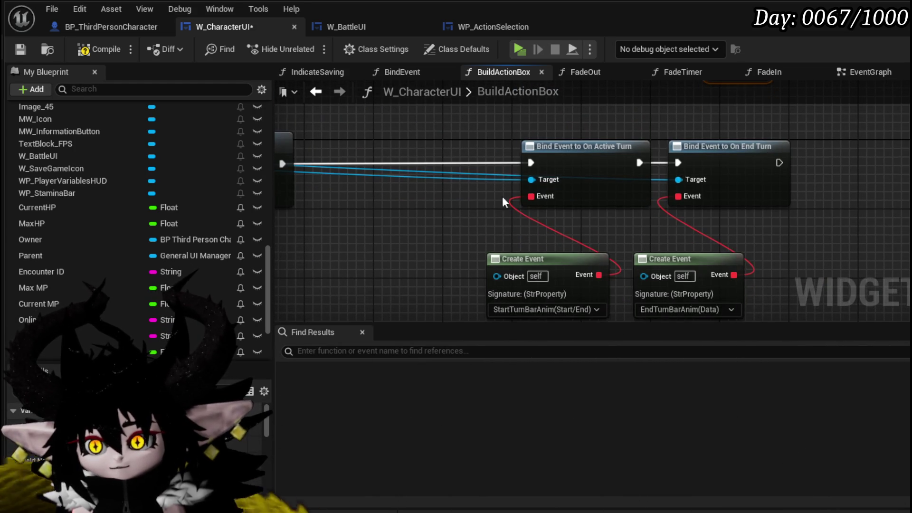
{"action": "mouse_move", "coordinate": [524, 145]}
{"action": "left_mouse_down"}
{"action": "mouse_move", "coordinate": [564, 169]}
{"action": "mouse_move", "coordinate": [703, 190]}
{"action": "mouse_move", "coordinate": [690, 192]}
{"action": "left_mouse_up"}
{"action": "scroll", "coordinate": [691, 191], "scroll_direction": "down", "scroll_amount": 2}
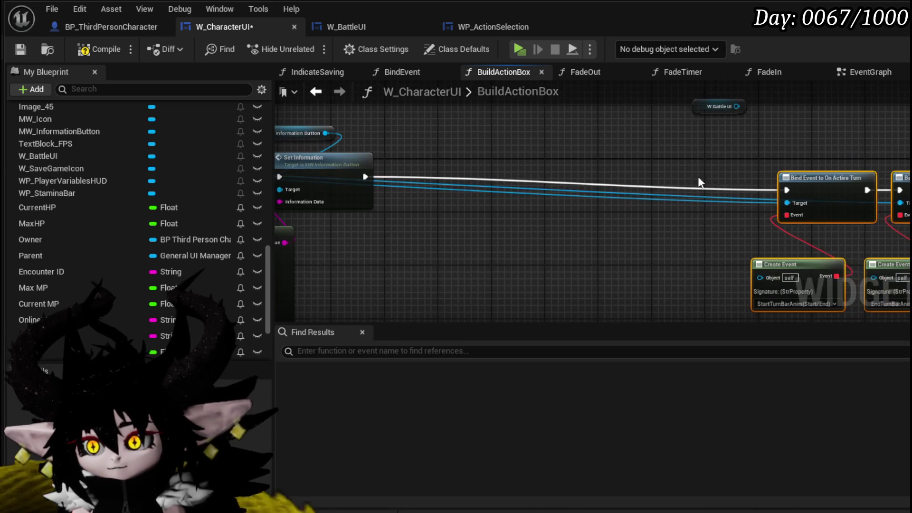
{"action": "left_click_drag", "start_coordinate": [724, 107], "coordinate": [430, 107]}
Step: Add Bind Event to On Player Start Turn and On Player End Turn, chained into execution
{"action": "left_click_drag", "start_coordinate": [488, 142], "coordinate": [488, 142]}
{"action": "type", "text": "Bind on player"}
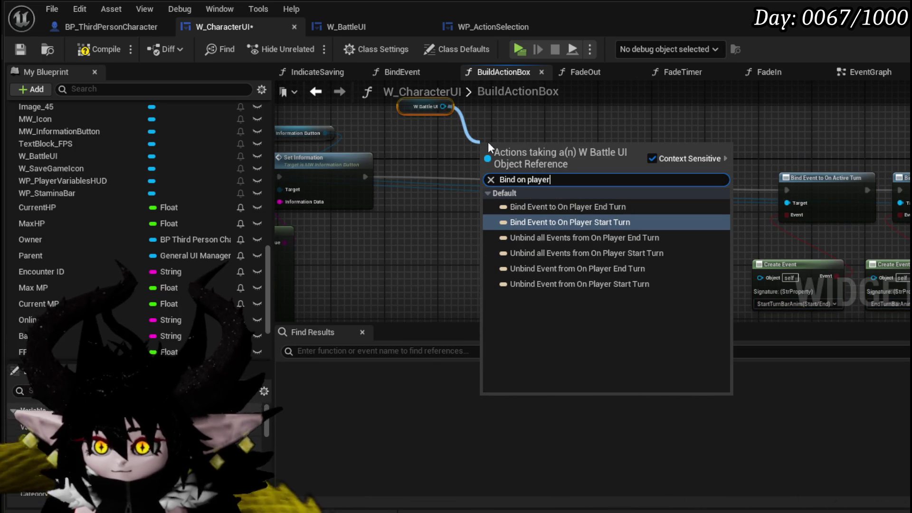
{"action": "left_click", "coordinate": [571, 221]}
{"action": "left_click_drag", "start_coordinate": [443, 144], "coordinate": [436, 153]}
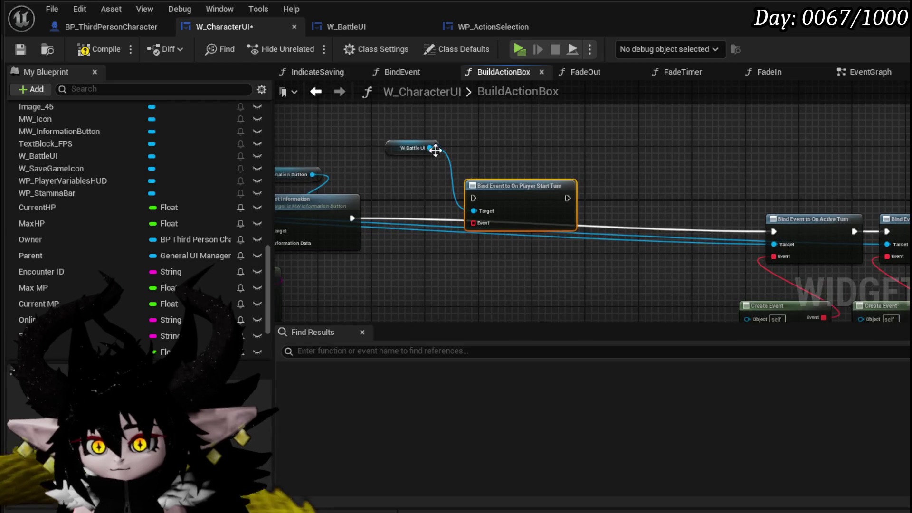
{"action": "left_click_drag", "start_coordinate": [541, 150], "coordinate": [541, 149]}
{"action": "type", "text": "bind o"}
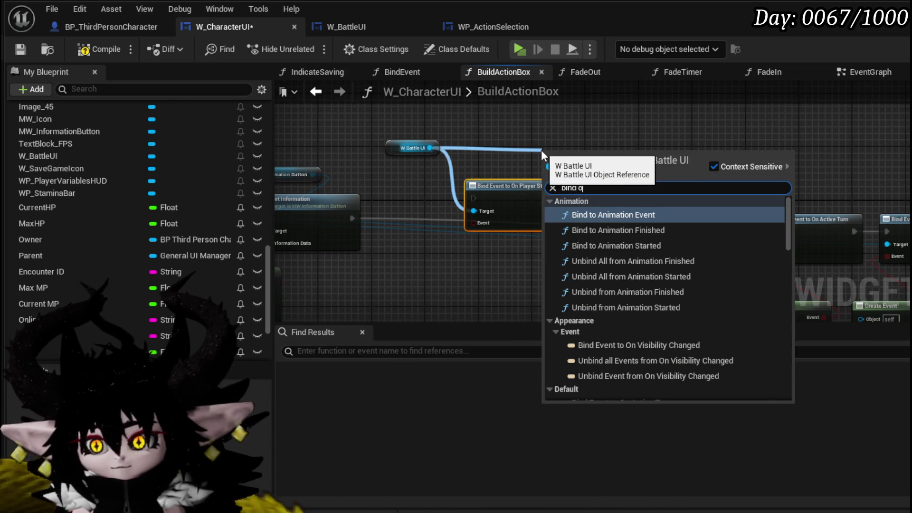
{"action": "type", "text": "n player end"}
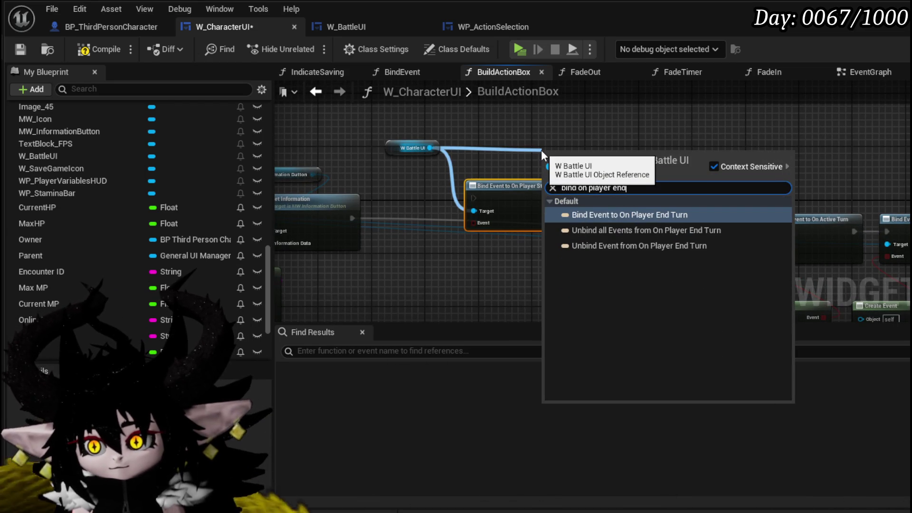
{"action": "left_click", "coordinate": [602, 215]}
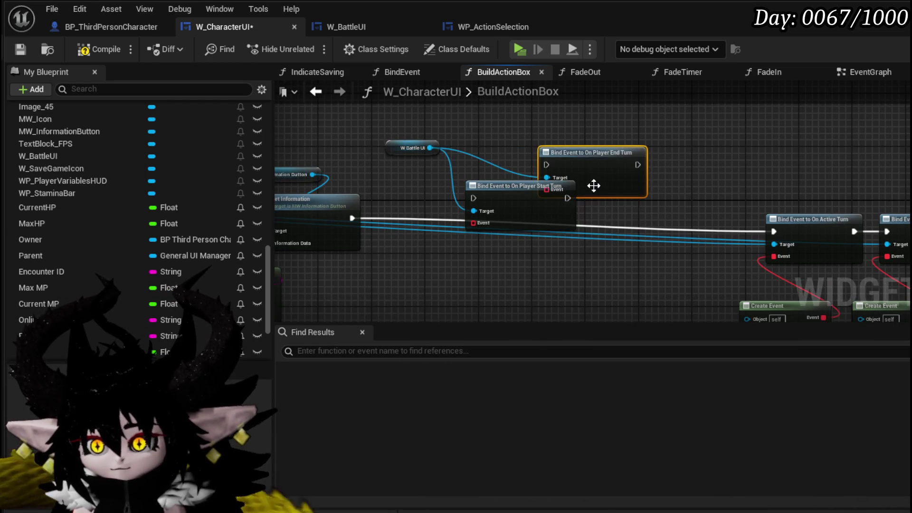
{"action": "left_click_drag", "start_coordinate": [631, 212], "coordinate": [645, 212]}
{"action": "left_click_drag", "start_coordinate": [352, 218], "coordinate": [474, 198]}
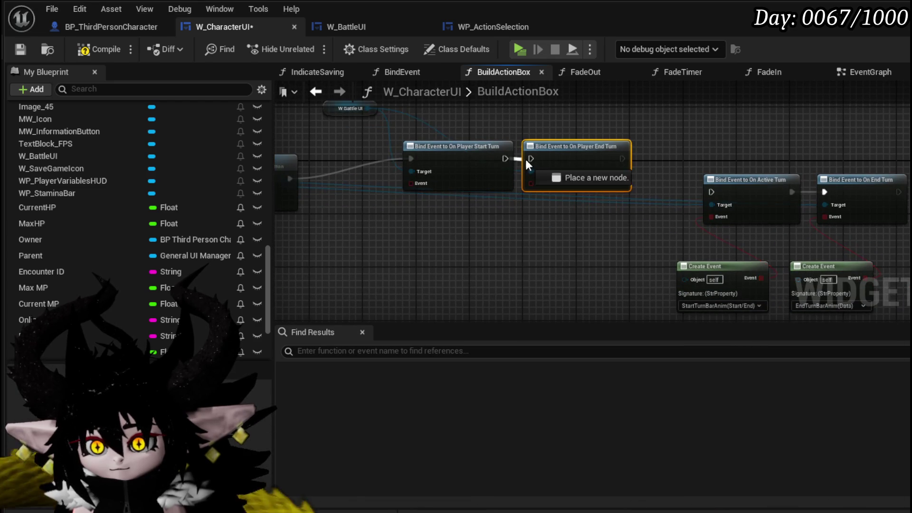
Step: Give both new bind nodes their own Create Event nodes
{"action": "left_click_drag", "start_coordinate": [415, 184], "coordinate": [406, 219]}
{"action": "type", "text": "Crea"}
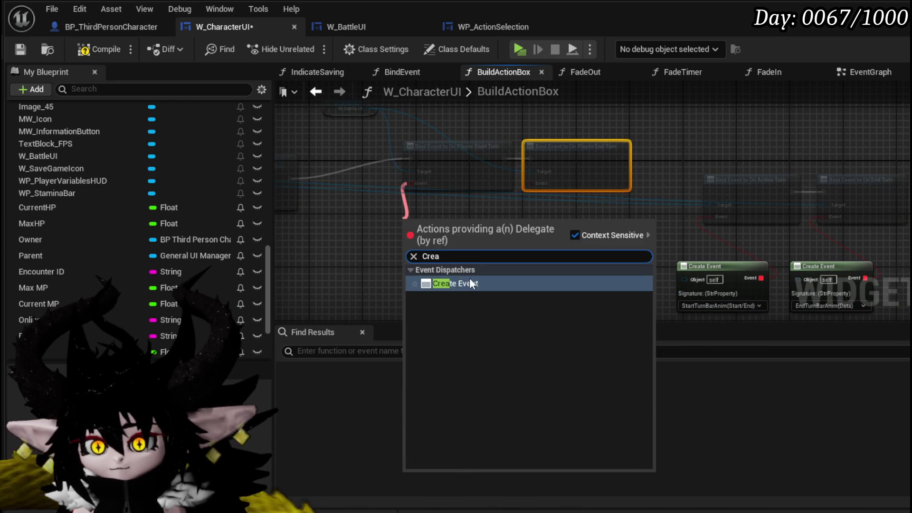
{"action": "left_click", "coordinate": [457, 292]}
{"action": "left_click_drag", "start_coordinate": [530, 183], "coordinate": [518, 250]}
{"action": "type", "text": "Crea"}
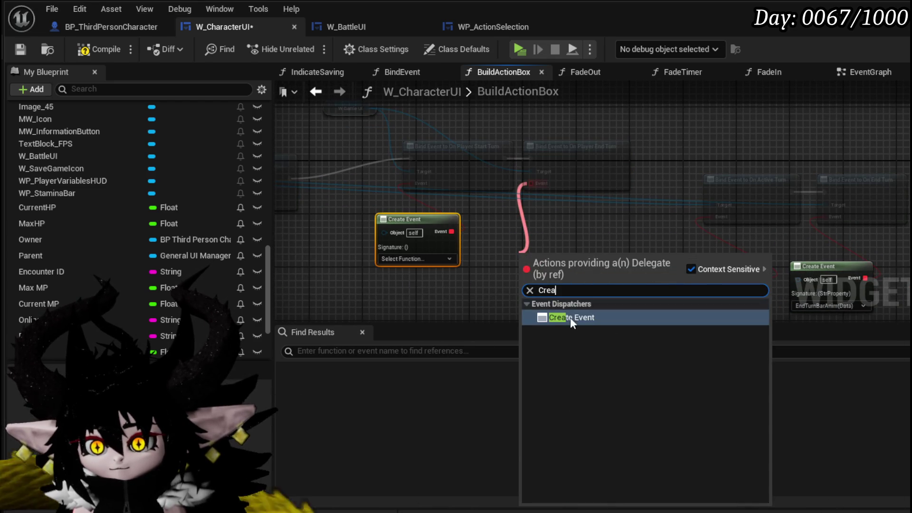
{"action": "left_click", "coordinate": [563, 316]}
{"action": "left_click_drag", "start_coordinate": [574, 284], "coordinate": [589, 252]}
Step: Delete the old Active Turn and End Turn bindings and open StartTurnBarAnim
{"action": "left_click_drag", "start_coordinate": [684, 138], "coordinate": [908, 295]}
{"action": "key", "text": "Delete"}
{"action": "scroll", "coordinate": [192, 239], "scroll_direction": "up", "scroll_amount": 3}
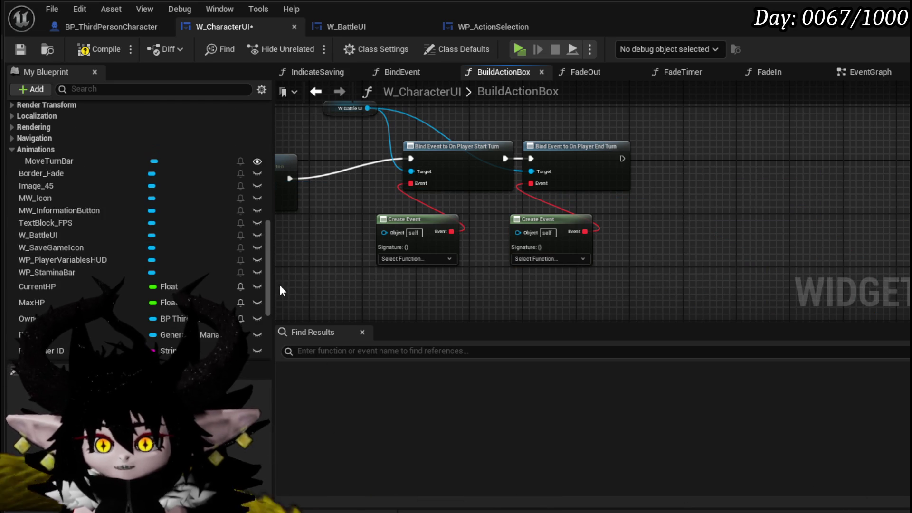
{"action": "left_click_drag", "start_coordinate": [268, 271], "coordinate": [267, 212]}
{"action": "double_click", "coordinate": [78, 213]}
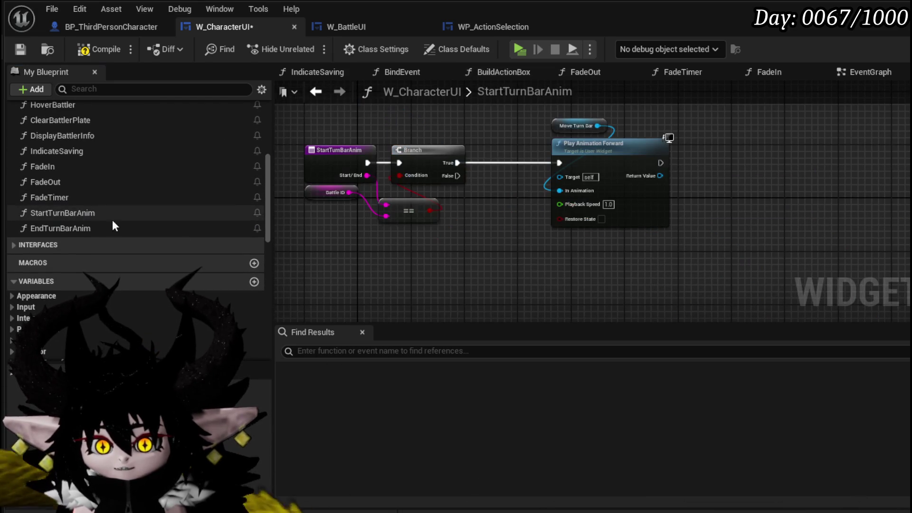
Step: Delete the Branch and comparison nodes so StartTurnBarAnim plays its animation directly
{"action": "left_click_drag", "start_coordinate": [389, 216], "coordinate": [380, 163]}
{"action": "key", "text": "Delete"}
{"action": "mouse_move", "coordinate": [444, 159]}
{"action": "left_mouse_down"}
{"action": "mouse_move", "coordinate": [384, 165]}
{"action": "mouse_move", "coordinate": [559, 163]}
{"action": "left_mouse_up"}
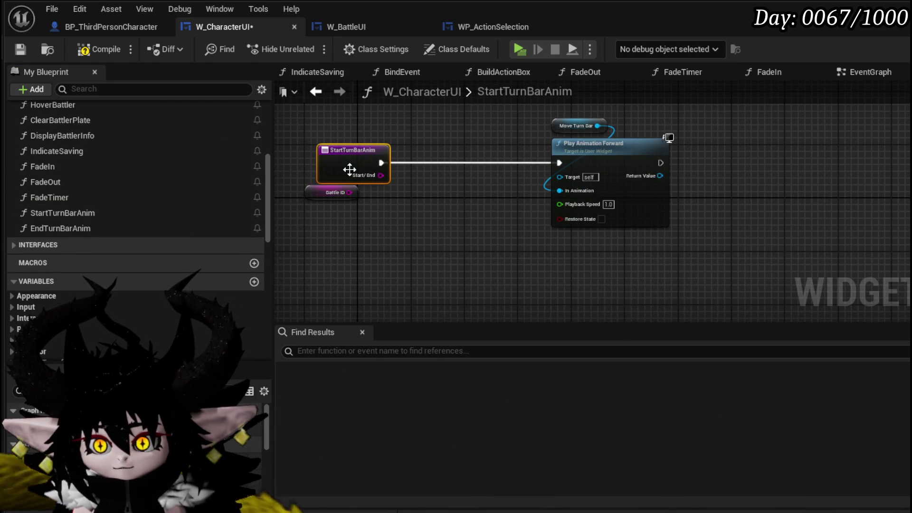
{"action": "key", "text": "ctrl+z"}
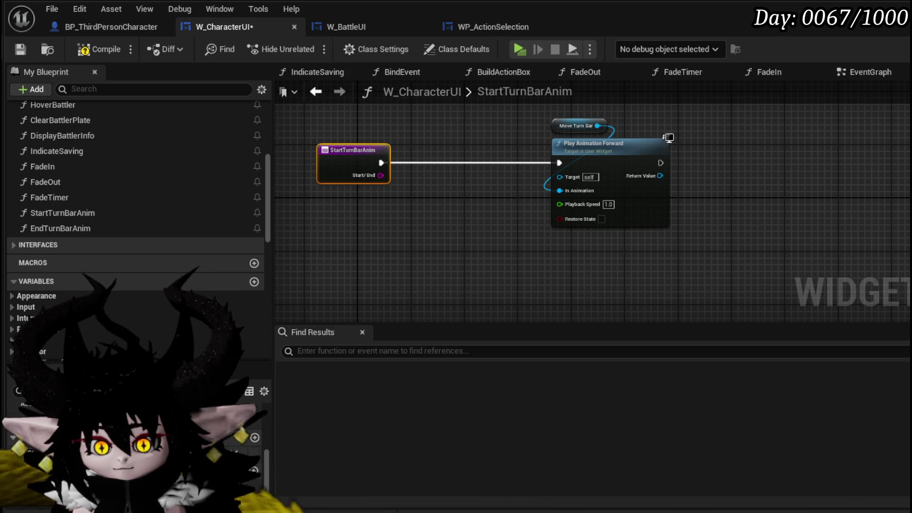
Step: Remove the Start/End input from StartTurnBarAnim and the Data input from EndTurnBarAnim, then compile
{"action": "left_click", "coordinate": [254, 470]}
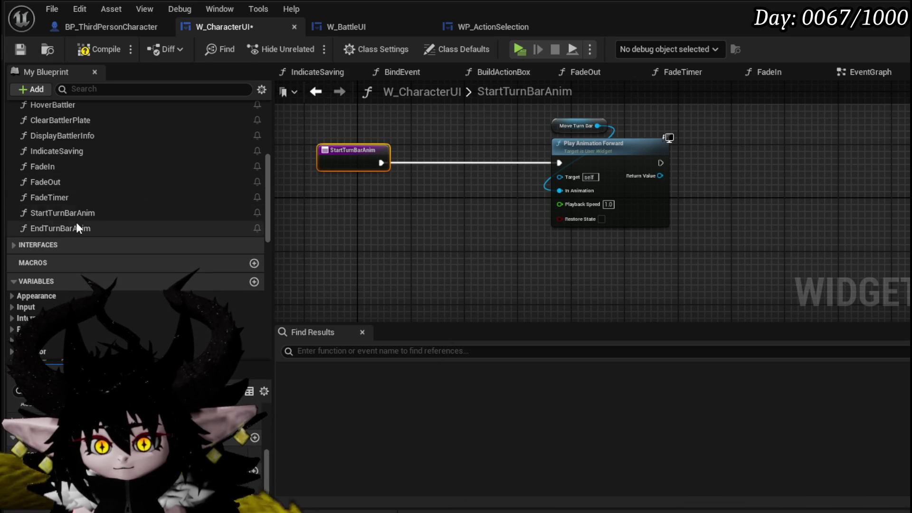
{"action": "double_click", "coordinate": [77, 226]}
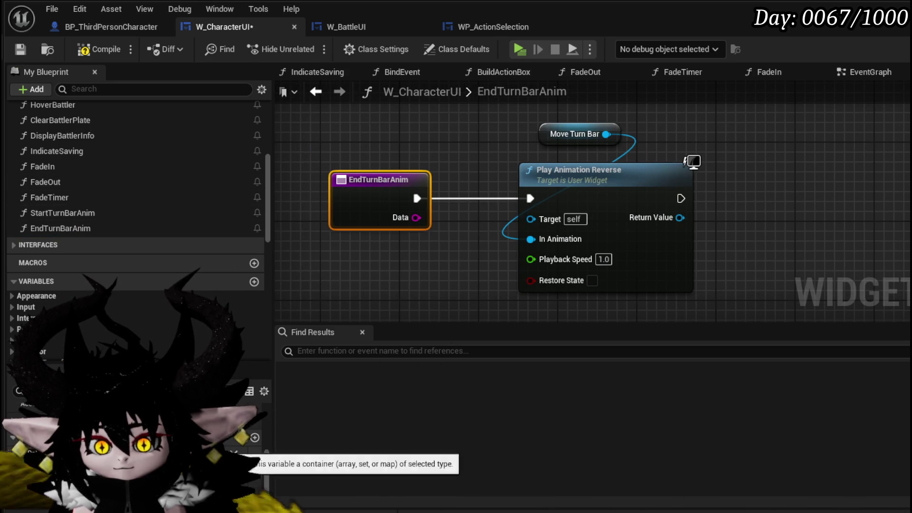
{"action": "left_click", "coordinate": [233, 452]}
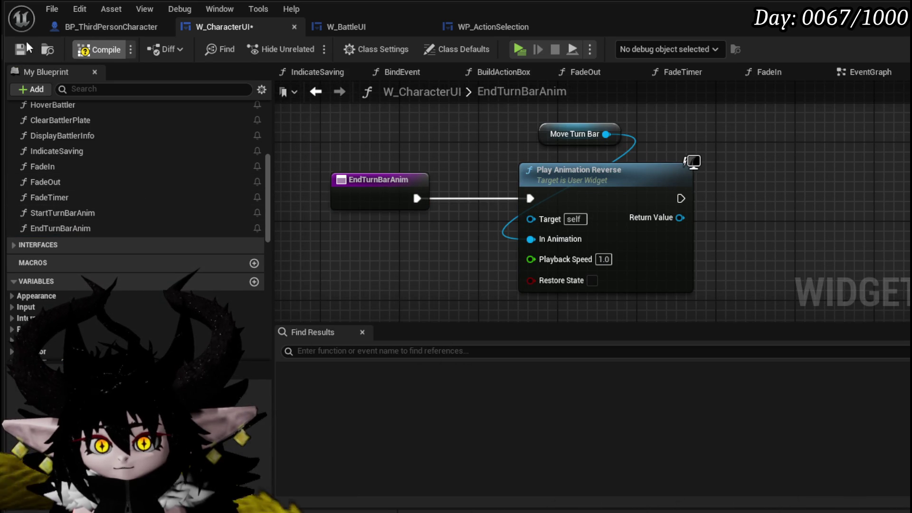
{"action": "left_click", "coordinate": [99, 49]}
Step: Point the two Create Event nodes at StartTurnBarAnim and EndTurnBarAnim, then compile and save
{"action": "left_click", "coordinate": [336, 356]}
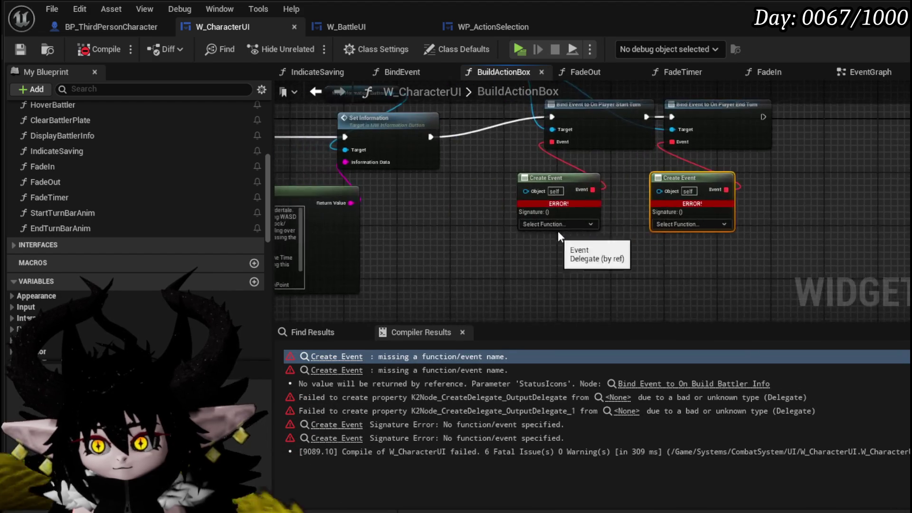
{"action": "scroll", "coordinate": [542, 228], "scroll_direction": "up", "scroll_amount": 2}
{"action": "left_click", "coordinate": [542, 231]}
{"action": "type", "text": "St"}
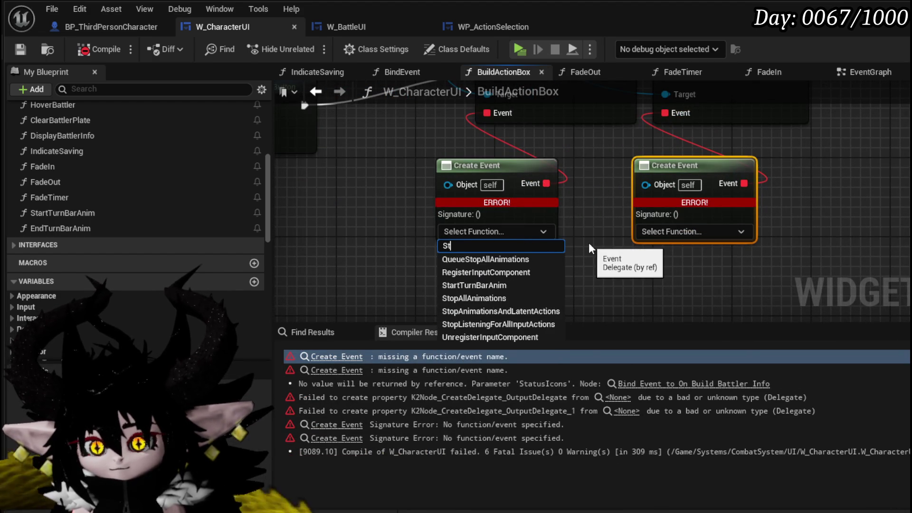
{"action": "type", "text": "ar"}
{"action": "left_click", "coordinate": [488, 258]}
{"action": "left_click", "coordinate": [664, 231]}
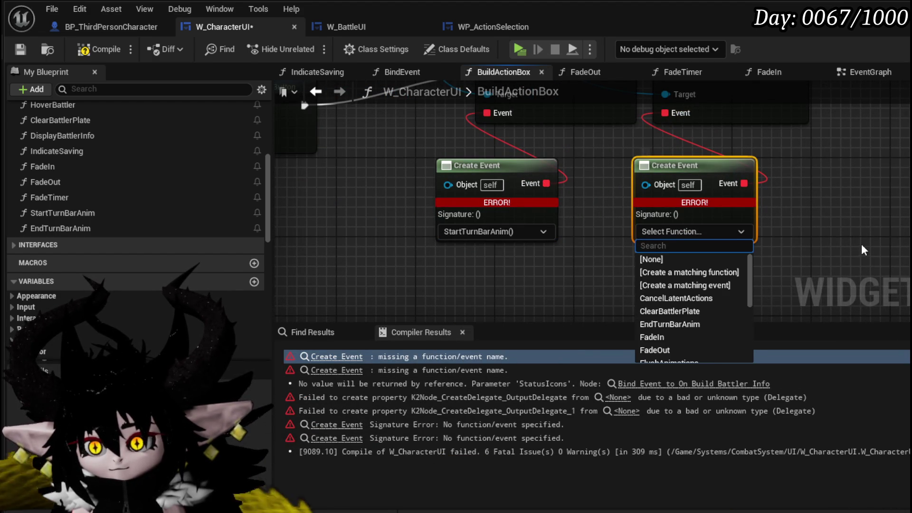
{"action": "type", "text": "End"}
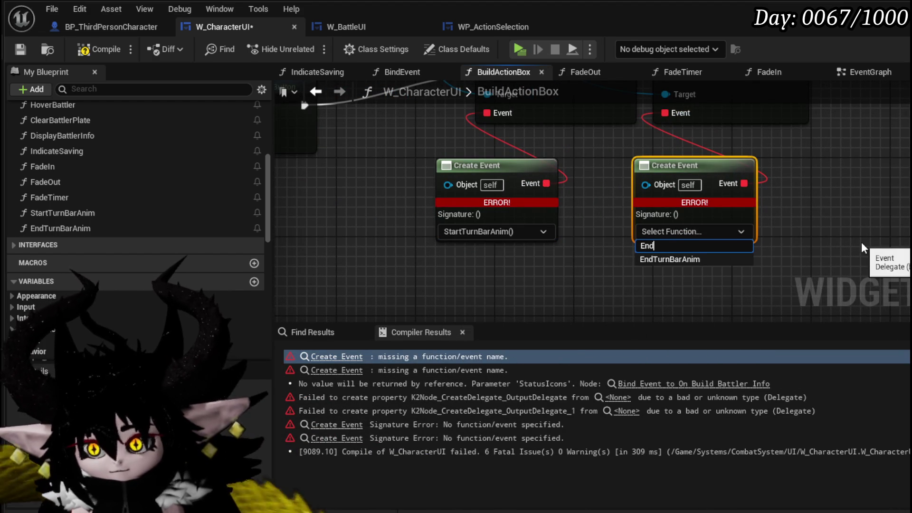
{"action": "left_click", "coordinate": [15, 51]}
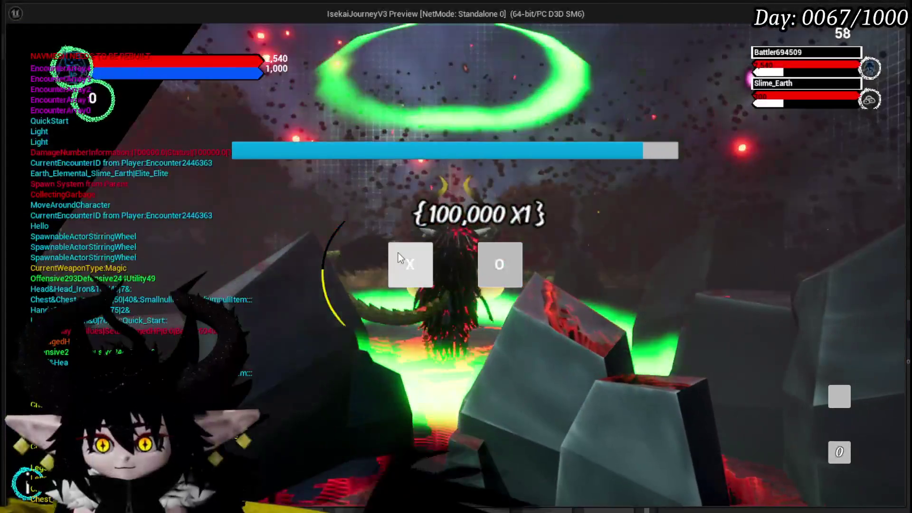
Step: Enter the battle past the encounter prompt, stop the preview, and Save All
{"action": "left_click", "coordinate": [399, 258]}
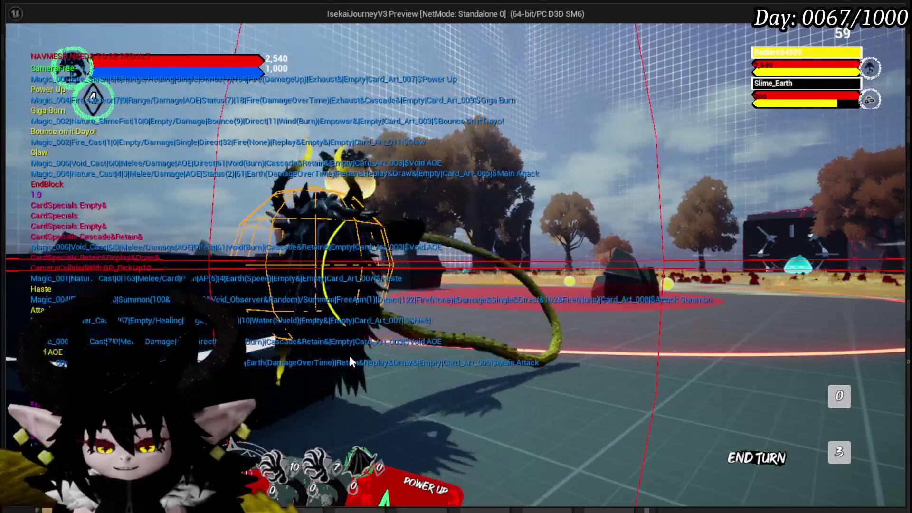
{"action": "key", "text": "Escape"}
{"action": "left_click", "coordinate": [17, 47]}
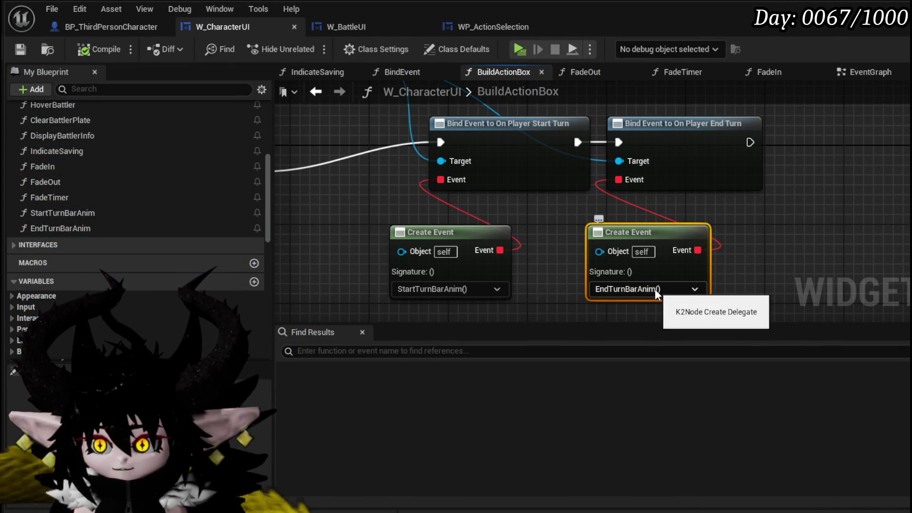
Step: In W_BattleUI, bind the left Create Event to PlayerEndTurn and the right to PlayerStartTurn, then compile and save
{"action": "left_click", "coordinate": [367, 27]}
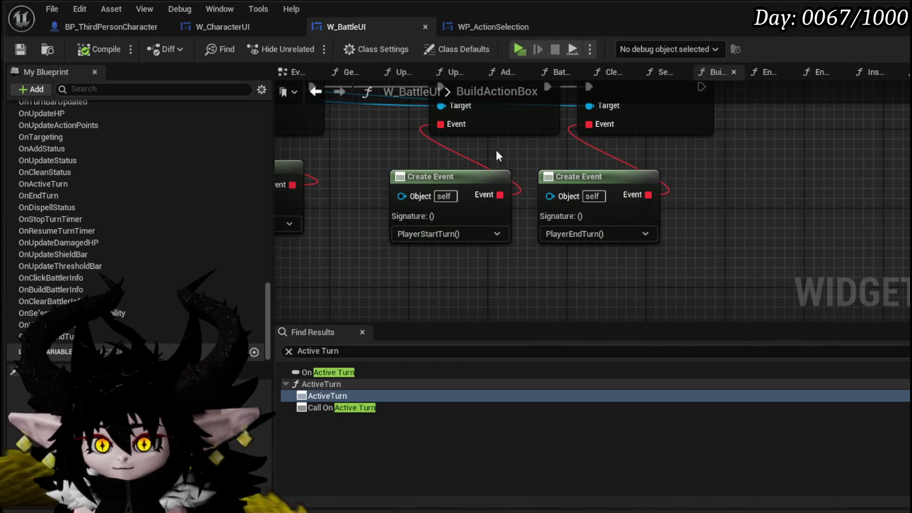
{"action": "left_click_drag", "start_coordinate": [517, 155], "coordinate": [503, 230]}
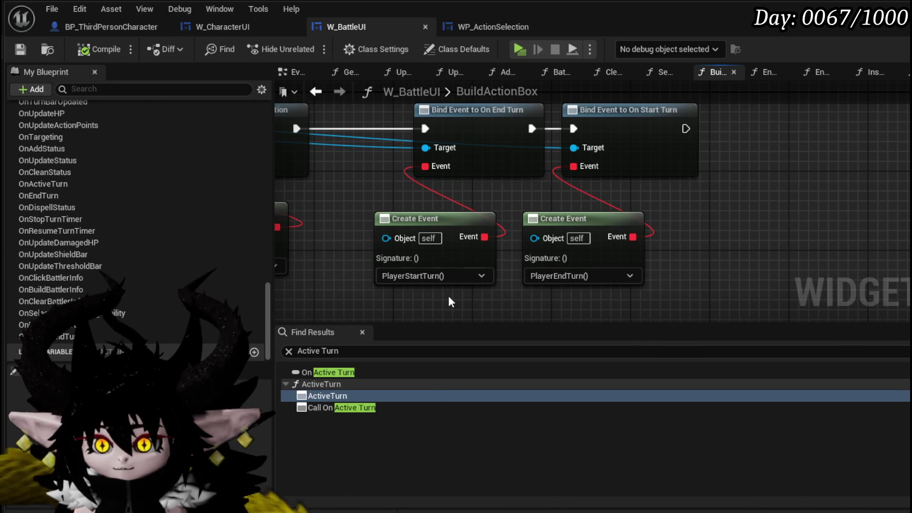
{"action": "left_click", "coordinate": [422, 279]}
{"action": "type", "text": "E"}
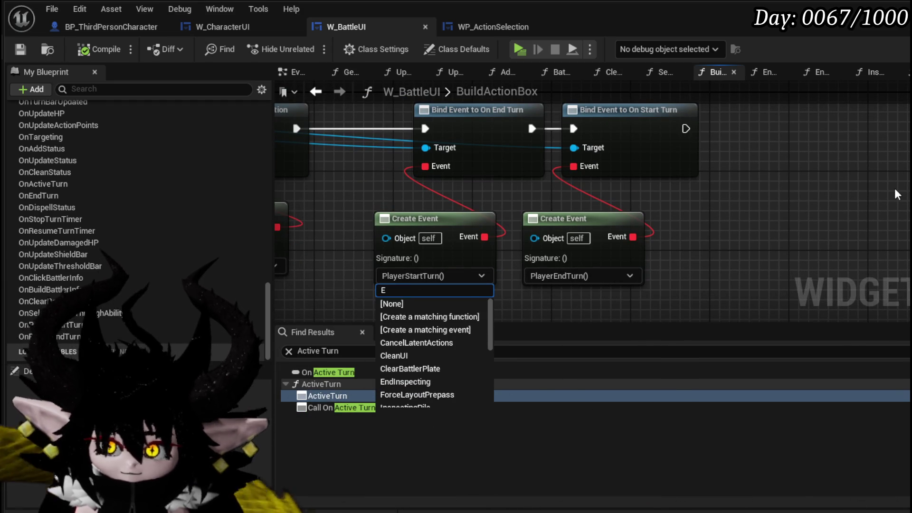
{"action": "type", "text": "nd Tu"}
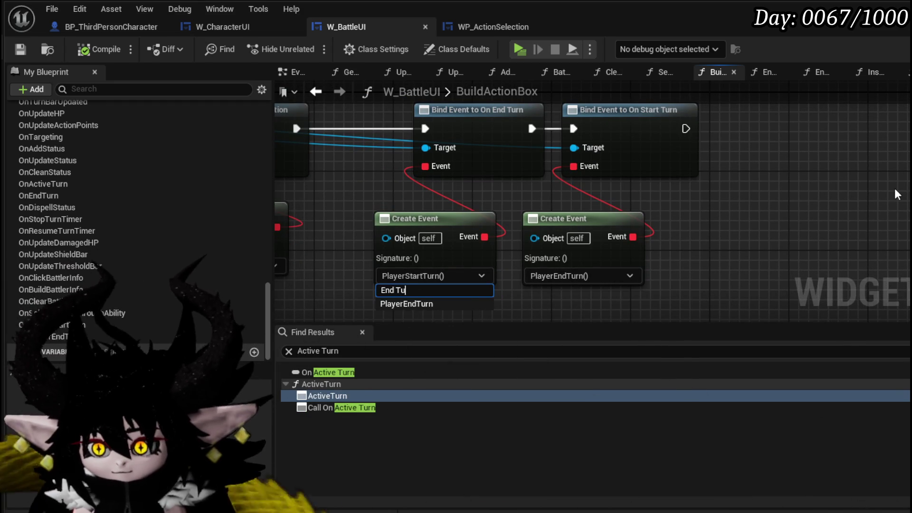
{"action": "key", "text": "Return"}
{"action": "left_click", "coordinate": [579, 275]}
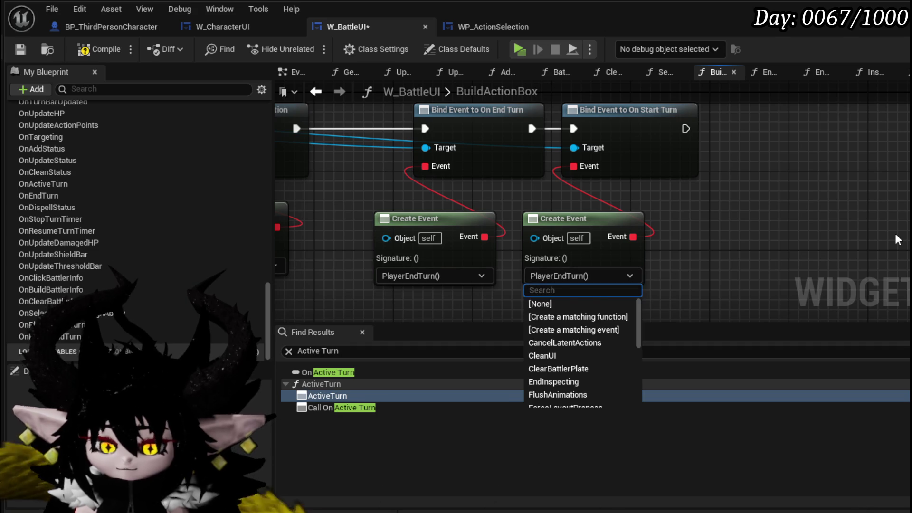
{"action": "type", "text": "Start"}
{"action": "left_click", "coordinate": [589, 302]}
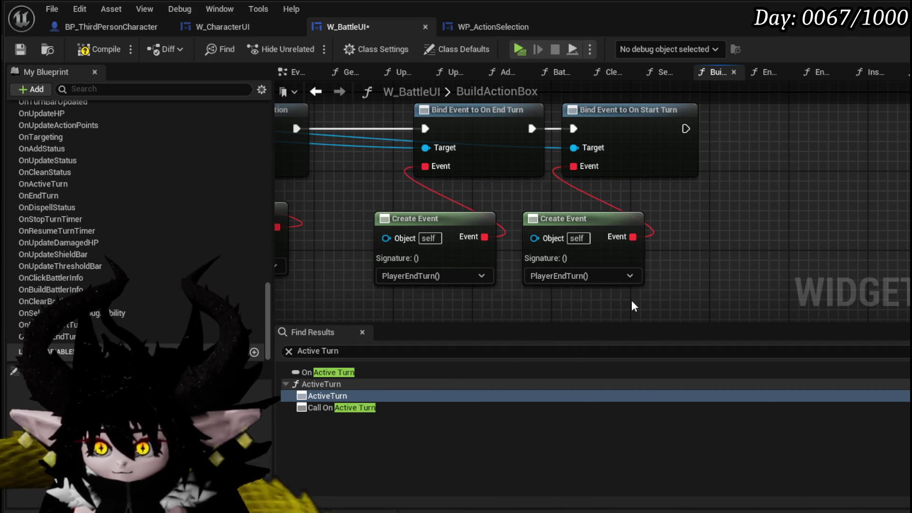
{"action": "left_click", "coordinate": [16, 47]}
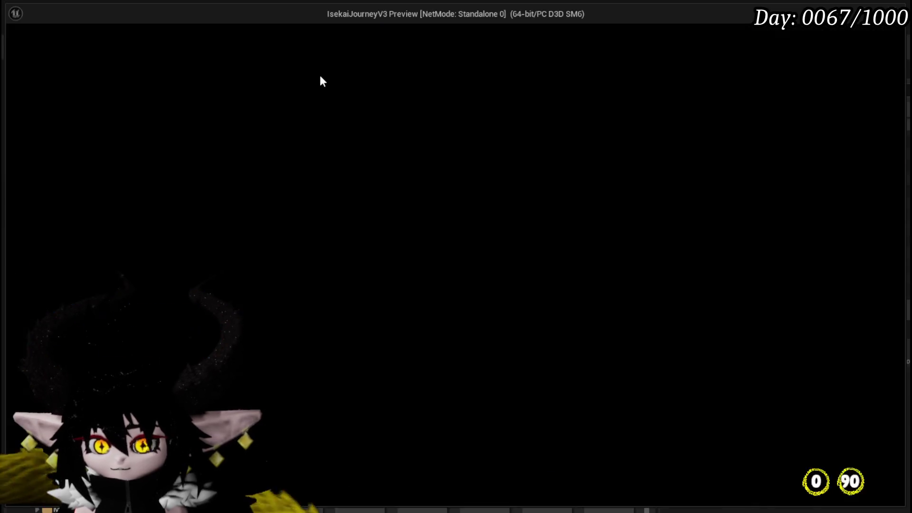
Step: Run into the slime, start the Slime_Earth battle, and confirm an ability's target area
{"action": "key", "text": "w"}
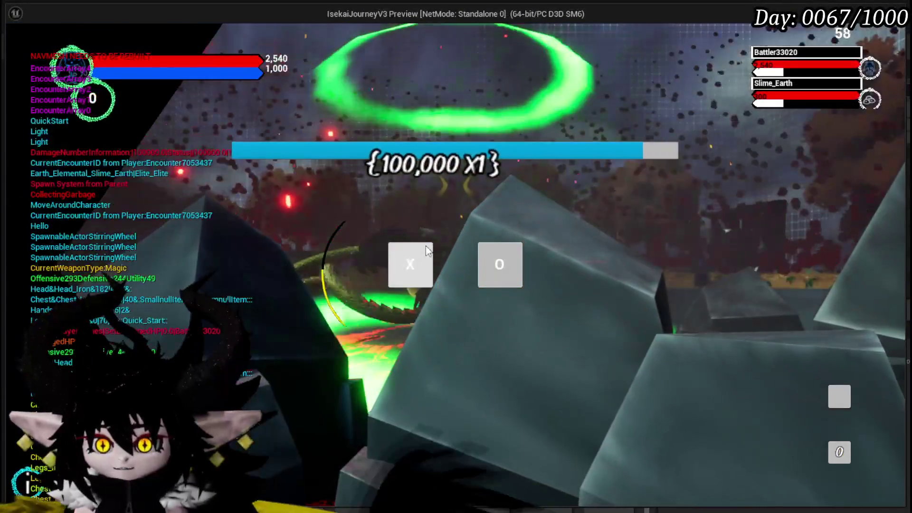
{"action": "left_click", "coordinate": [426, 251]}
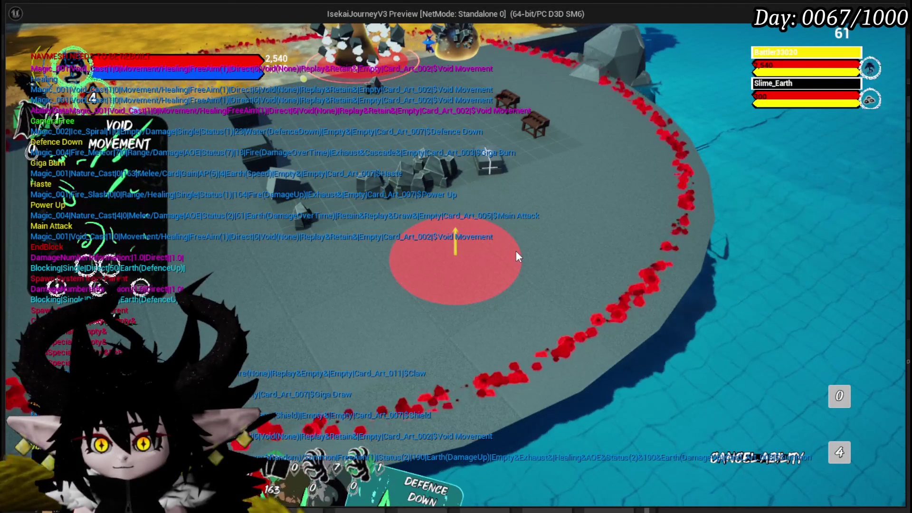
{"action": "left_click", "coordinate": [516, 252]}
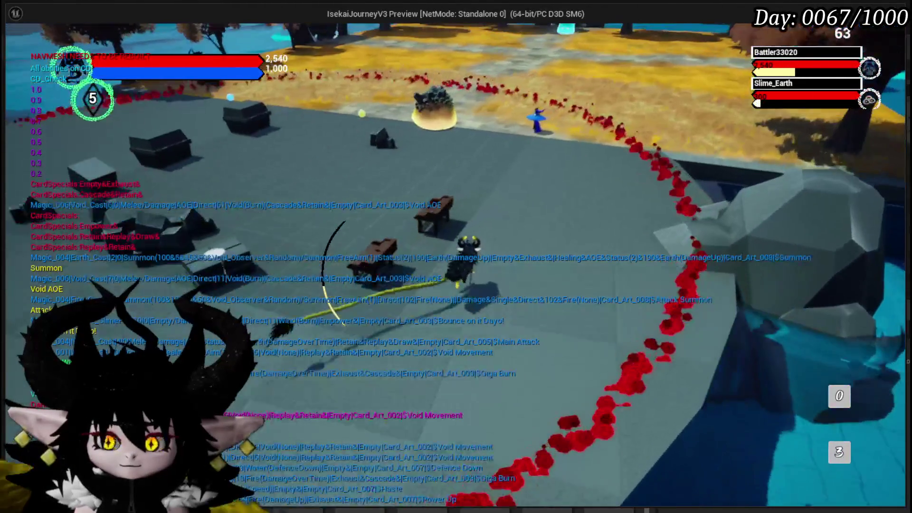
Step: End the play session after the battle turn, returning to L_DungeonCreationTest
{"action": "key", "text": "Escape"}
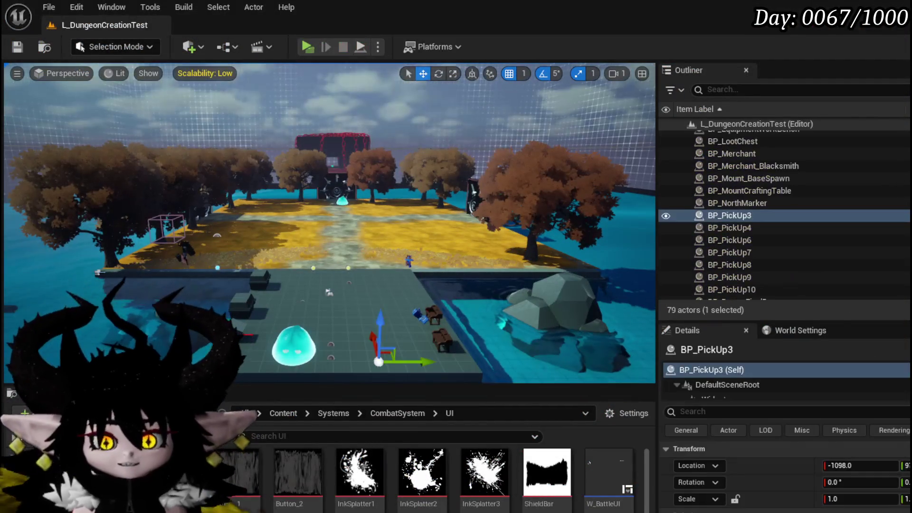
Step: Save the level, relaunch Play In Editor with Alt+P, and open the in-game to-do list
{"action": "left_click", "coordinate": [26, 50]}
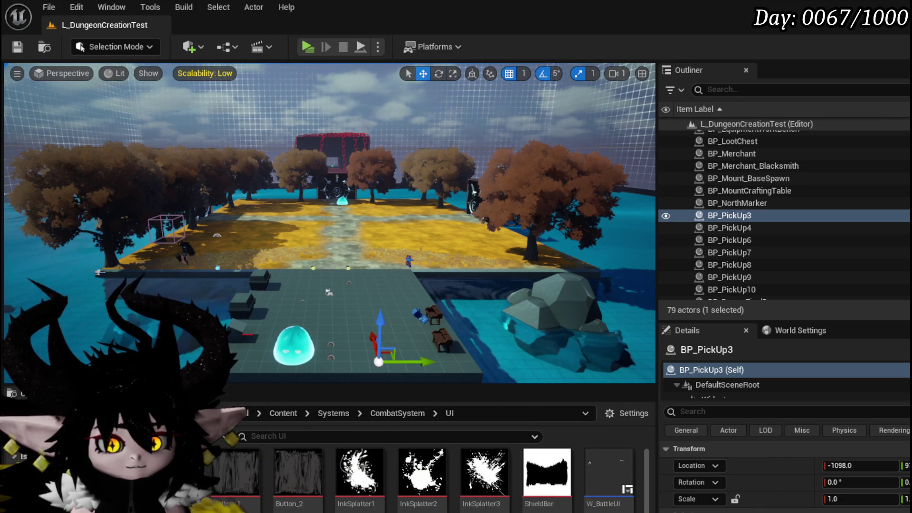
{"action": "key", "text": "ctrl+s"}
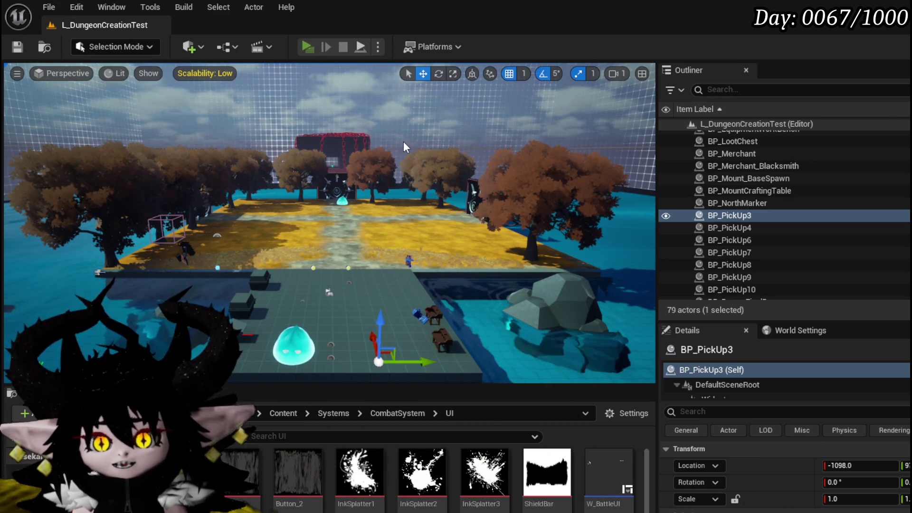
{"action": "key", "text": "alt+p"}
{"action": "left_click", "coordinate": [403, 227]}
Step: Replace the 'Move turn bar' to-do with 'keep cards UI when ending turn', then exit play
{"action": "scroll", "coordinate": [765, 266], "scroll_direction": "down", "scroll_amount": 2}
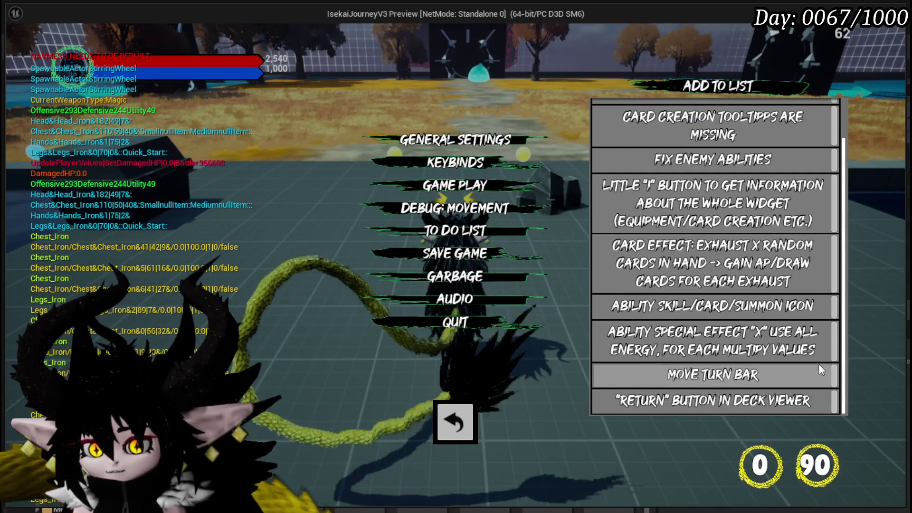
{"action": "left_click", "coordinate": [834, 375]}
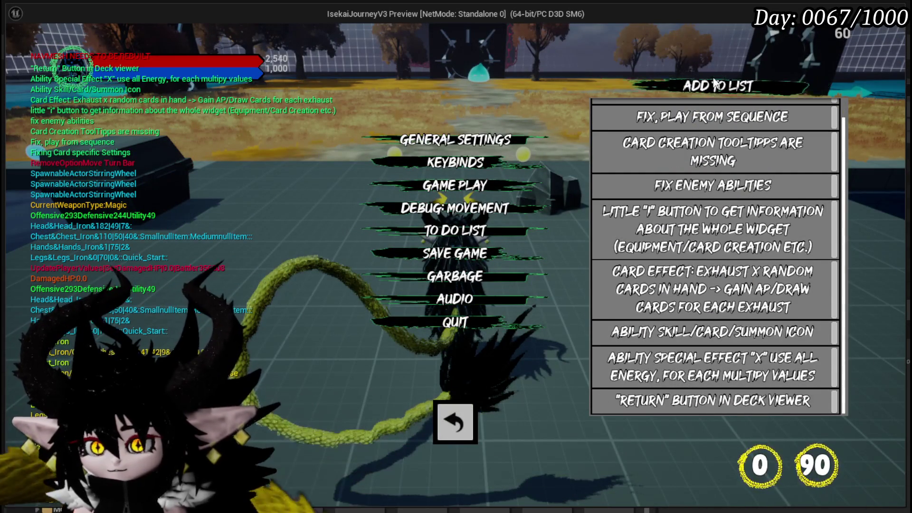
{"action": "left_click", "coordinate": [716, 86]}
{"action": "left_click", "coordinate": [715, 402]}
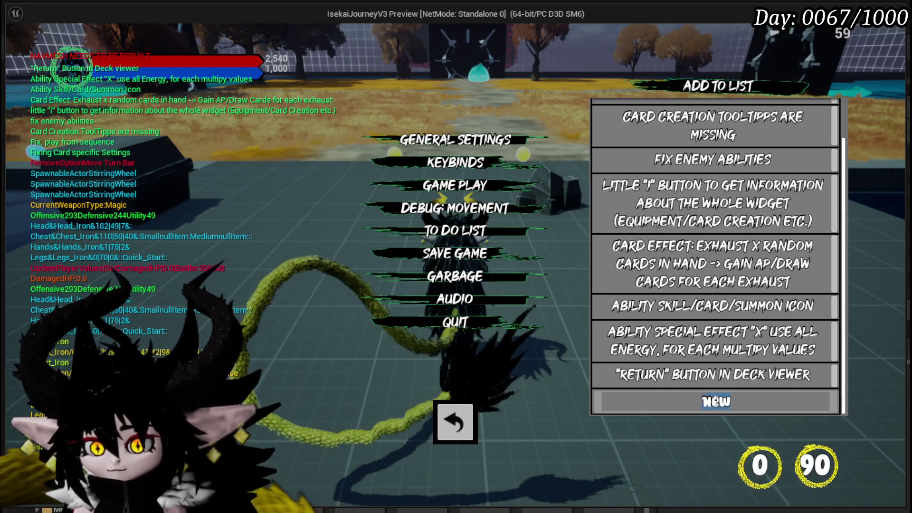
{"action": "type", "text": "kee"}
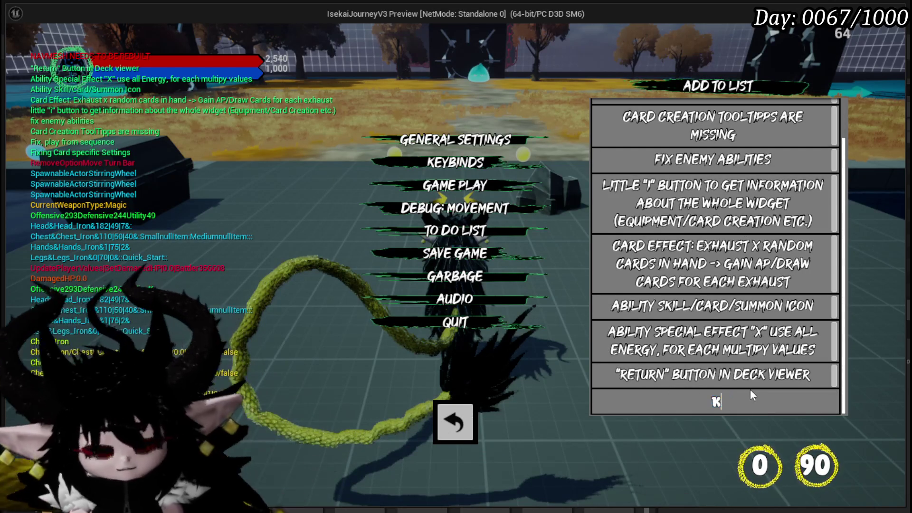
{"action": "type", "text": "p car"}
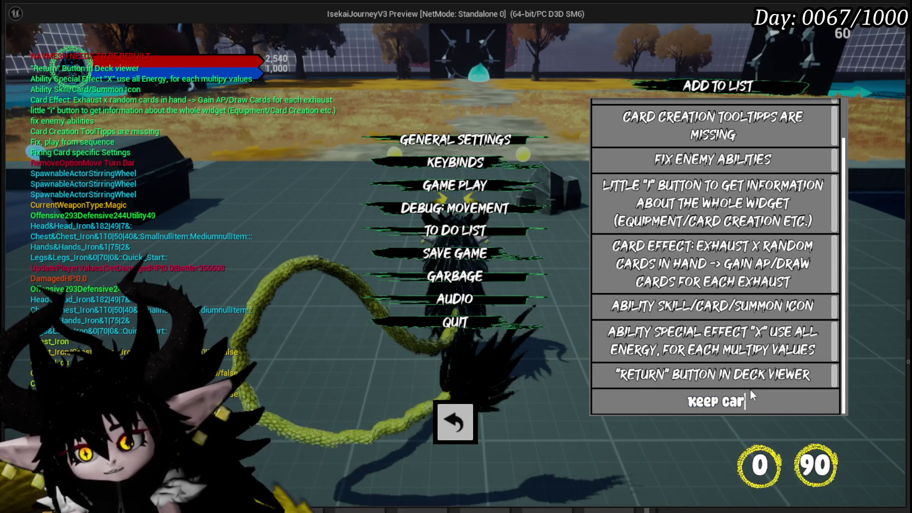
{"action": "type", "text": "ds UI"}
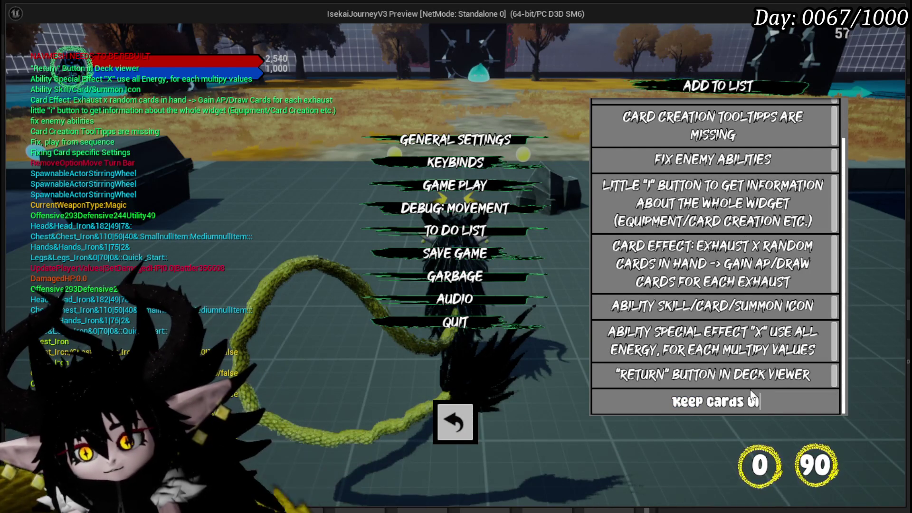
{"action": "type", "text": " when "}
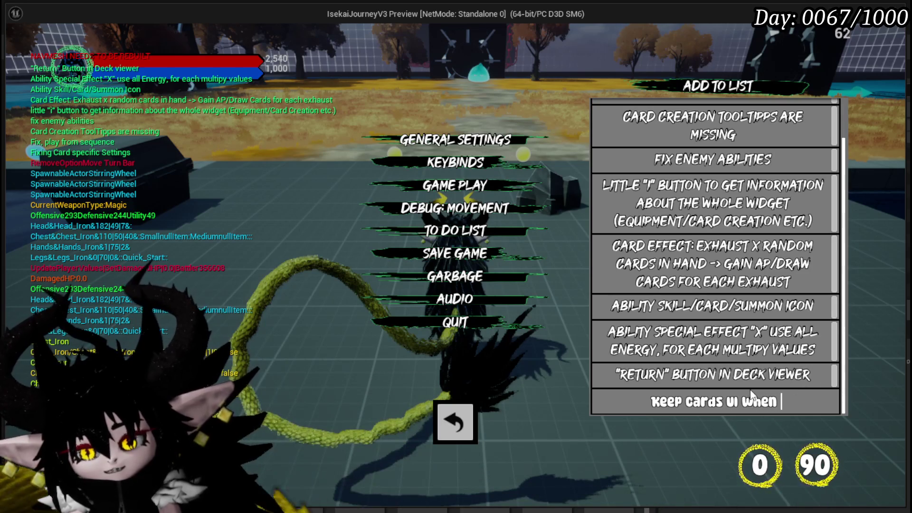
{"action": "type", "text": "ending turn"}
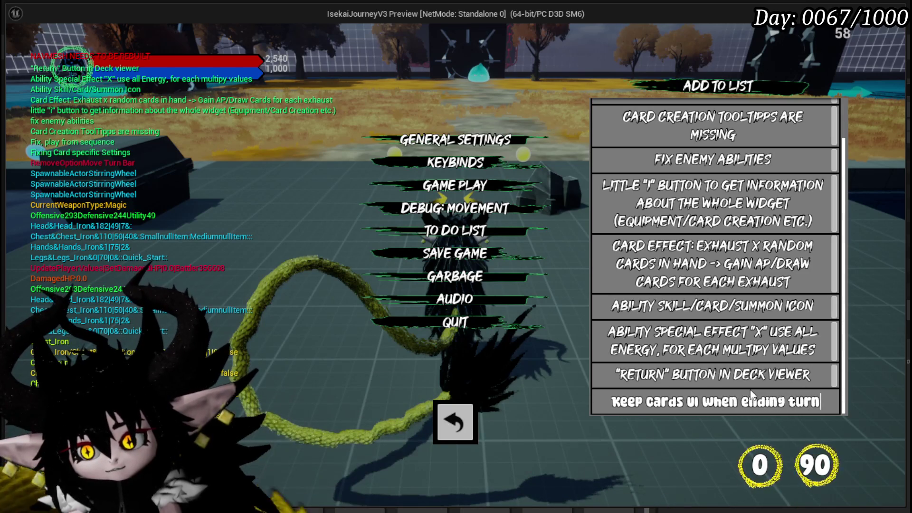
{"action": "key", "text": "Return"}
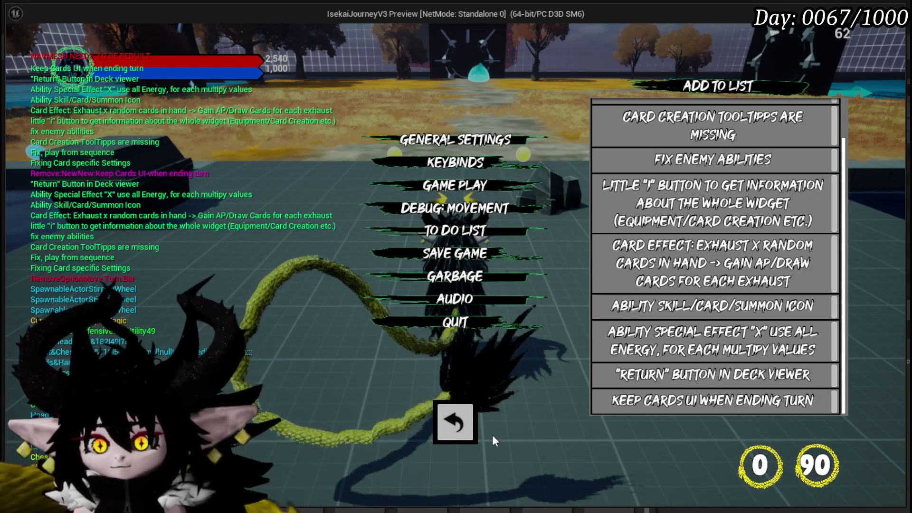
{"action": "left_click", "coordinate": [468, 429]}
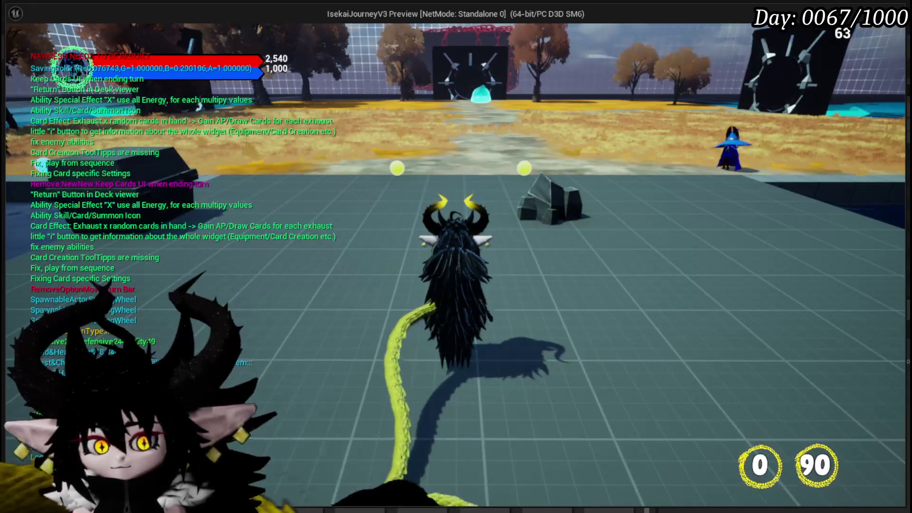
{"action": "key", "text": "Escape"}
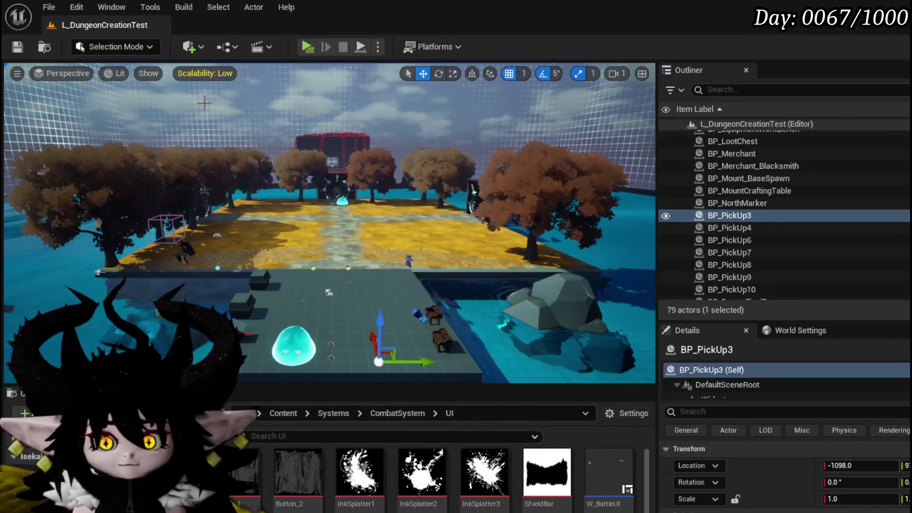
Step: Save L_DungeonCreationTest and open WP_ActionSelection from the Content Browser's UI folder
{"action": "left_click", "coordinate": [17, 46]}
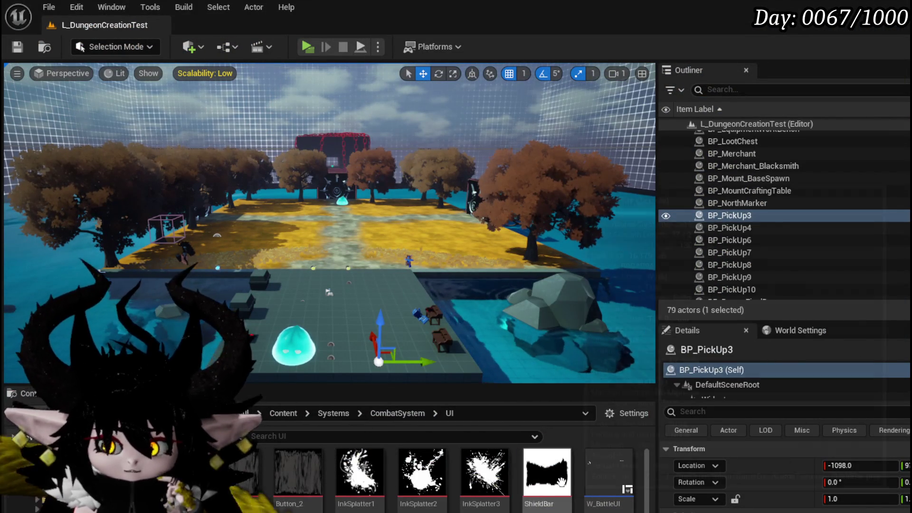
{"action": "mouse_move", "coordinate": [547, 482]}
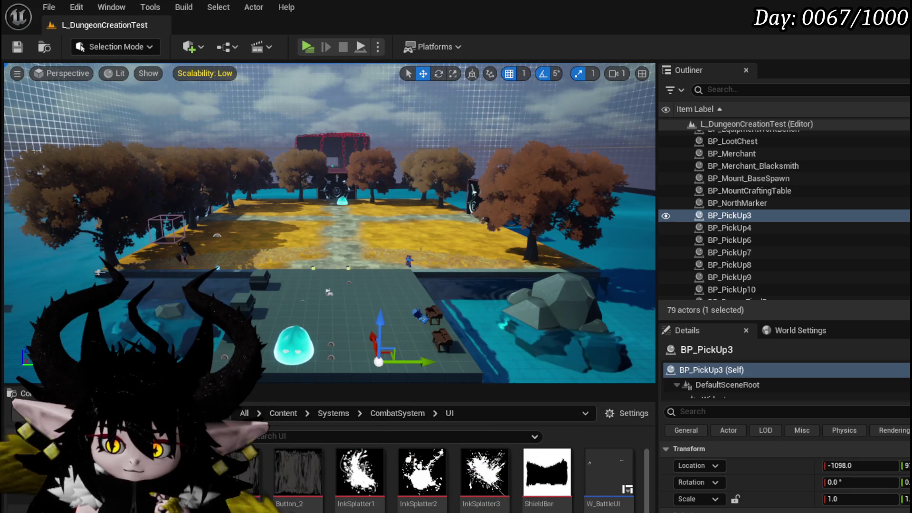
{"action": "scroll", "coordinate": [418, 475], "scroll_direction": "down", "scroll_amount": 2}
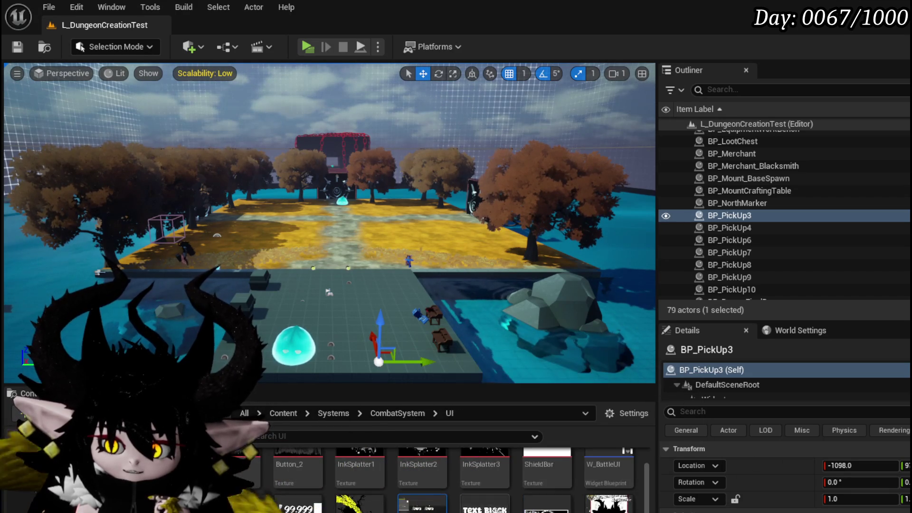
{"action": "double_click", "coordinate": [421, 502]}
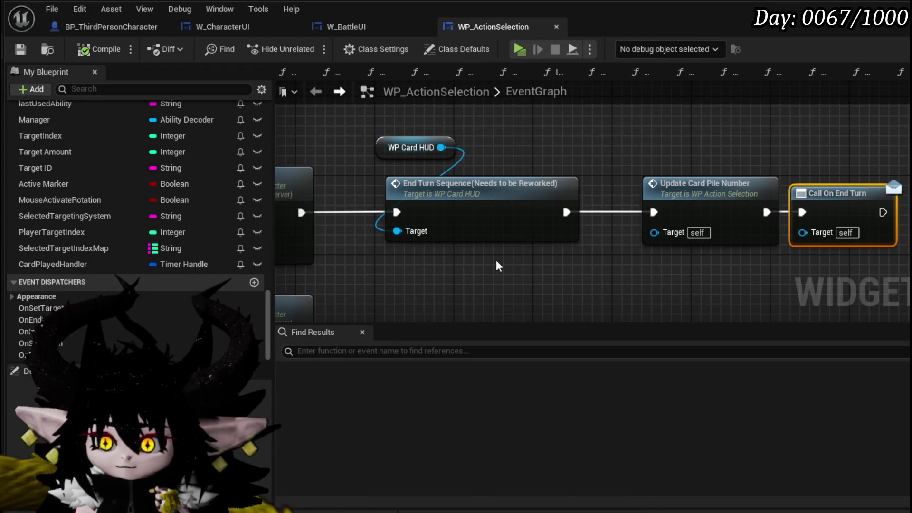
Step: Pan WP_ActionSelection's EventGraph to the end-turn chain, move End Turn Sequence and WP Card HUD up, and open End Turn Sequence
{"action": "left_click_drag", "start_coordinate": [602, 164], "coordinate": [463, 216]}
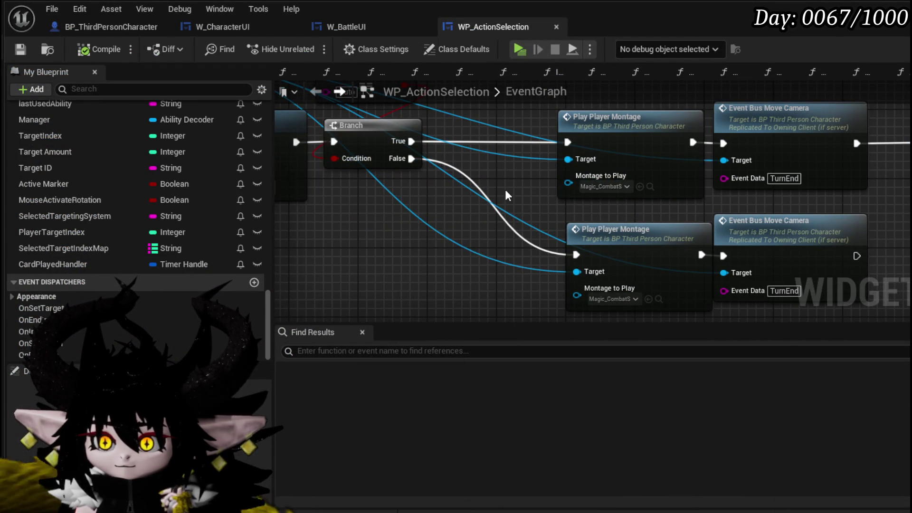
{"action": "scroll", "coordinate": [447, 167], "scroll_direction": "down", "scroll_amount": 4}
{"action": "mouse_move", "coordinate": [447, 167]}
{"action": "left_mouse_down"}
{"action": "mouse_move", "coordinate": [467, 182]}
{"action": "mouse_move", "coordinate": [502, 154]}
{"action": "mouse_move", "coordinate": [515, 190]}
{"action": "mouse_move", "coordinate": [490, 279]}
{"action": "mouse_move", "coordinate": [439, 228]}
{"action": "mouse_move", "coordinate": [476, 285]}
{"action": "mouse_move", "coordinate": [288, 238]}
{"action": "left_mouse_up"}
{"action": "scroll", "coordinate": [515, 190], "scroll_direction": "up", "scroll_amount": 4}
{"action": "scroll", "coordinate": [439, 228], "scroll_direction": "down", "scroll_amount": 1}
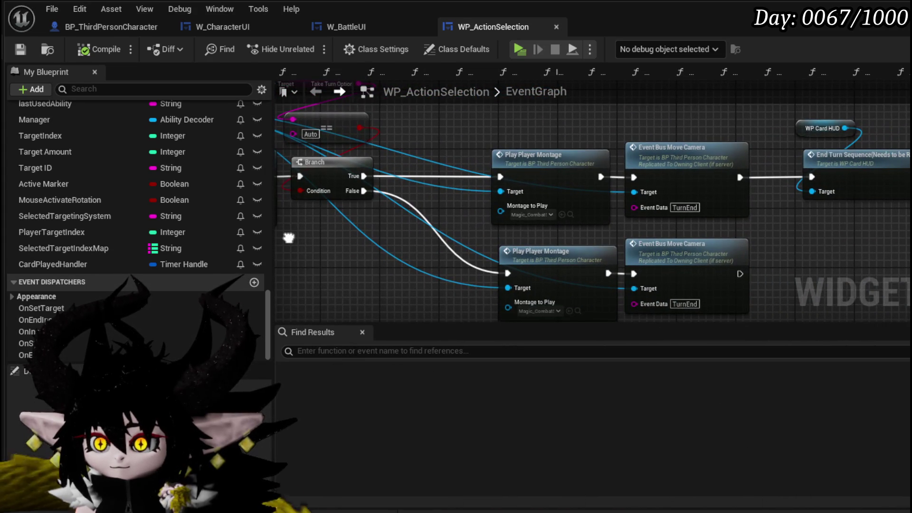
{"action": "left_click_drag", "start_coordinate": [786, 223], "coordinate": [546, 232]}
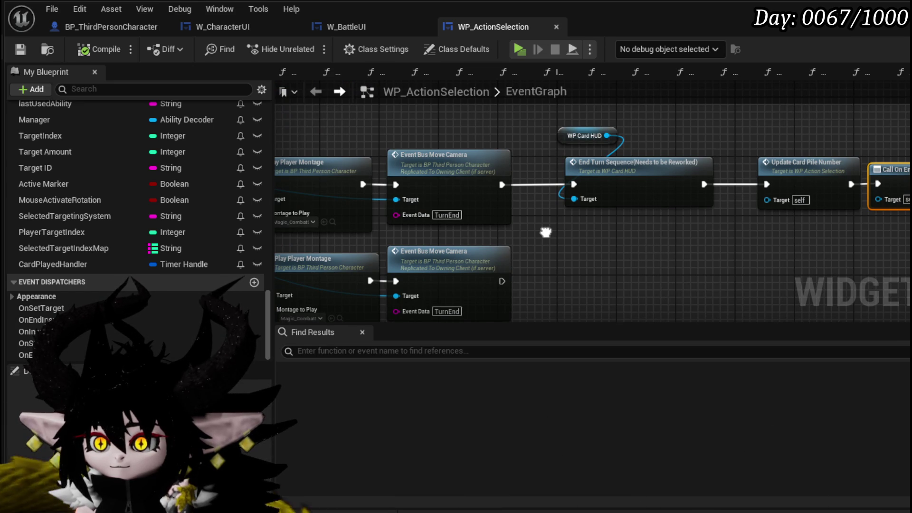
{"action": "left_click_drag", "start_coordinate": [546, 233], "coordinate": [584, 121]}
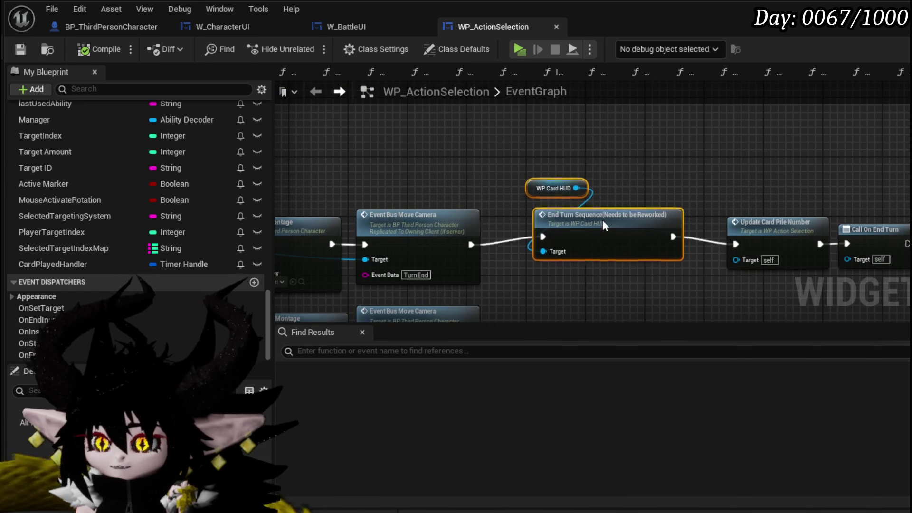
{"action": "left_click_drag", "start_coordinate": [604, 233], "coordinate": [597, 171]}
{"action": "double_click", "coordinate": [625, 143]}
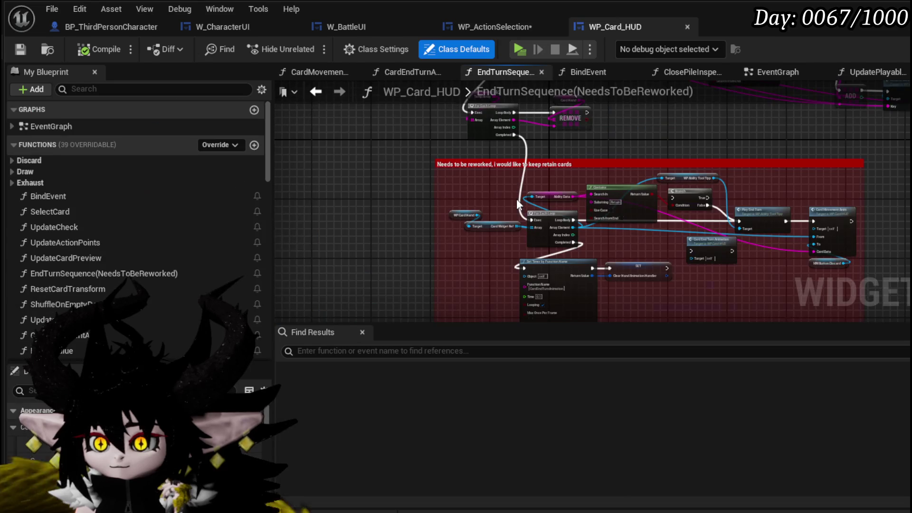
Step: Review EndTurnSequence's reworked comment, loop and timer nodes, then save WP_Card_HUD
{"action": "scroll", "coordinate": [506, 150], "scroll_direction": "up", "scroll_amount": 3}
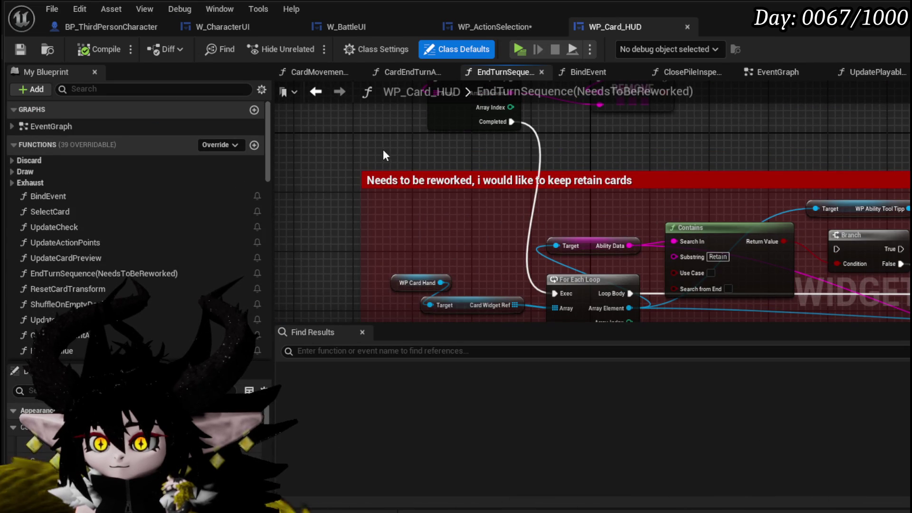
{"action": "scroll", "coordinate": [723, 139], "scroll_direction": "down", "scroll_amount": 2}
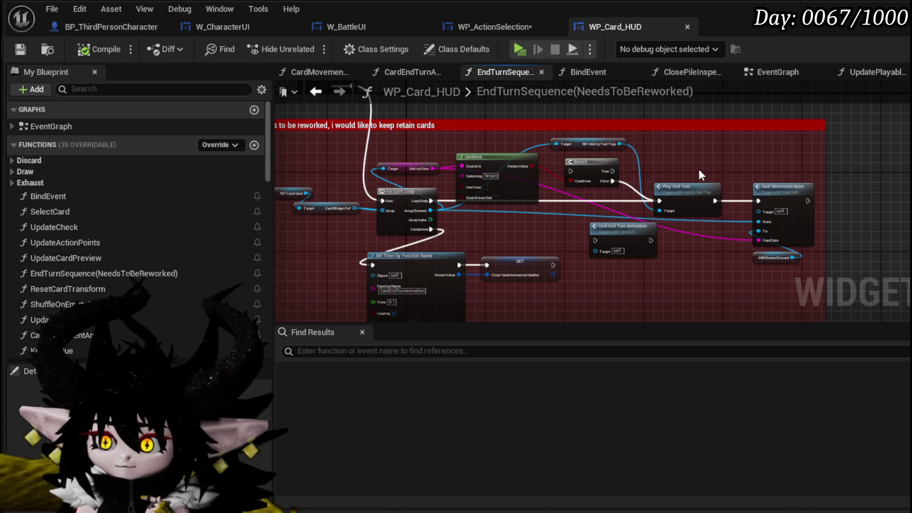
{"action": "left_click_drag", "start_coordinate": [699, 169], "coordinate": [755, 154]}
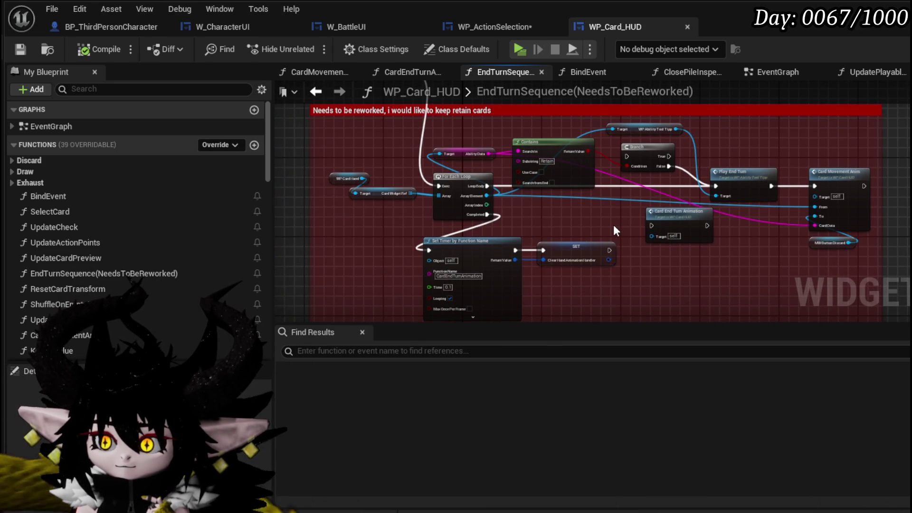
{"action": "scroll", "coordinate": [614, 224], "scroll_direction": "up", "scroll_amount": 3}
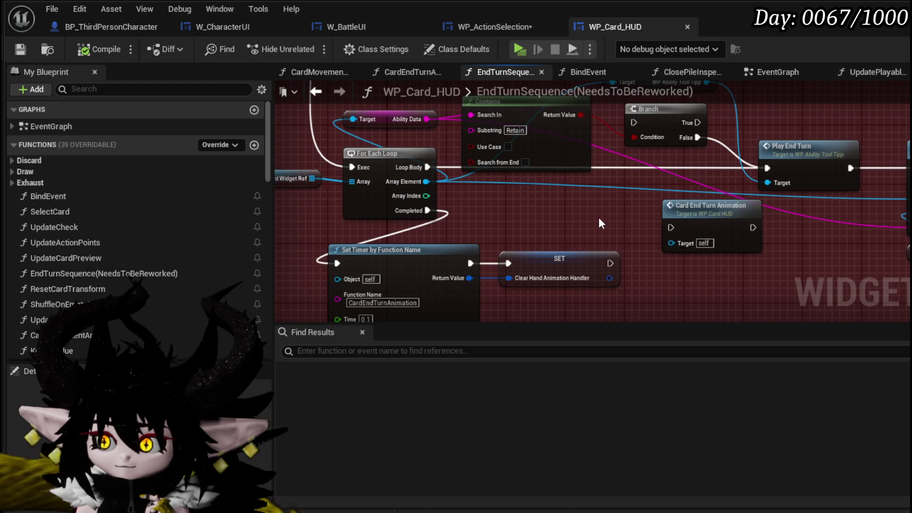
{"action": "scroll", "coordinate": [594, 215], "scroll_direction": "down", "scroll_amount": 3}
{"action": "left_click_drag", "start_coordinate": [593, 215], "coordinate": [629, 301]}
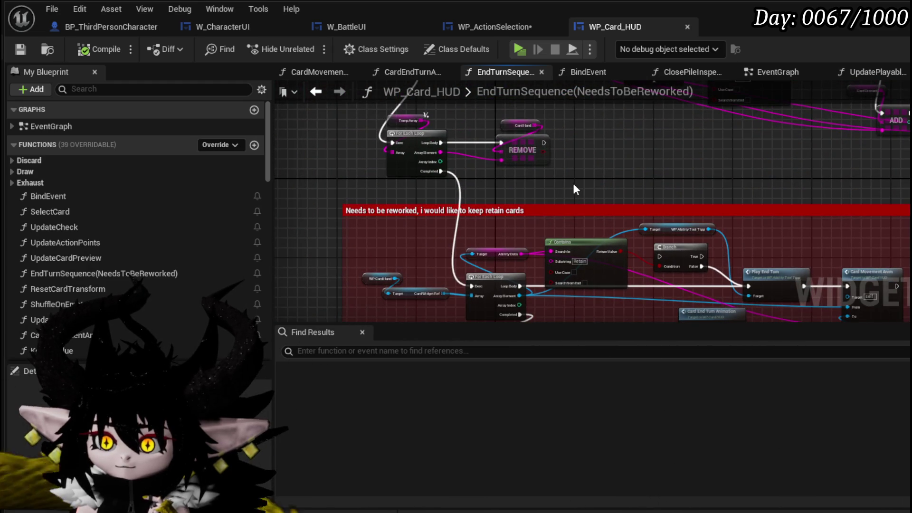
{"action": "scroll", "coordinate": [571, 182], "scroll_direction": "up", "scroll_amount": 2}
{"action": "mouse_move", "coordinate": [572, 181]}
{"action": "left_mouse_down"}
{"action": "mouse_move", "coordinate": [575, 227]}
{"action": "mouse_move", "coordinate": [584, 174]}
{"action": "mouse_move", "coordinate": [588, 239]}
{"action": "mouse_move", "coordinate": [584, 165]}
{"action": "left_mouse_up"}
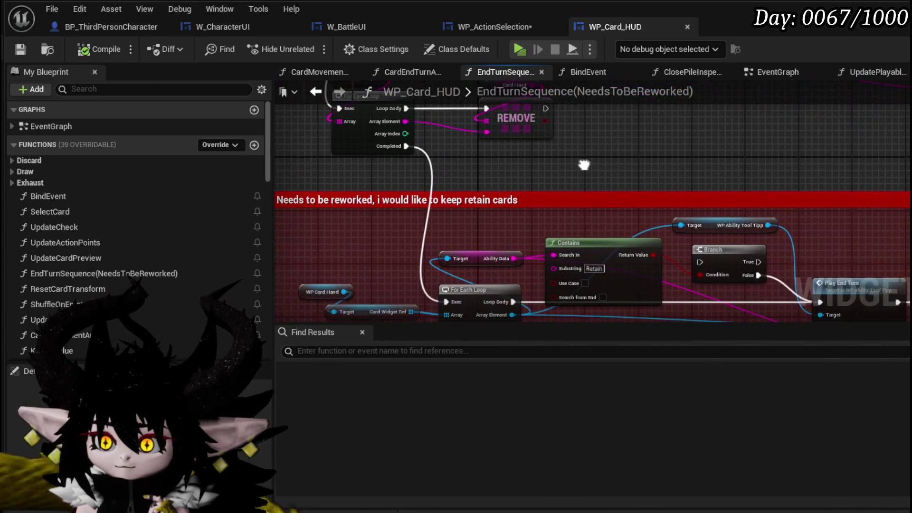
{"action": "mouse_move", "coordinate": [404, 146]}
{"action": "left_mouse_down"}
{"action": "mouse_move", "coordinate": [405, 35]}
{"action": "mouse_move", "coordinate": [420, 150]}
{"action": "left_mouse_up"}
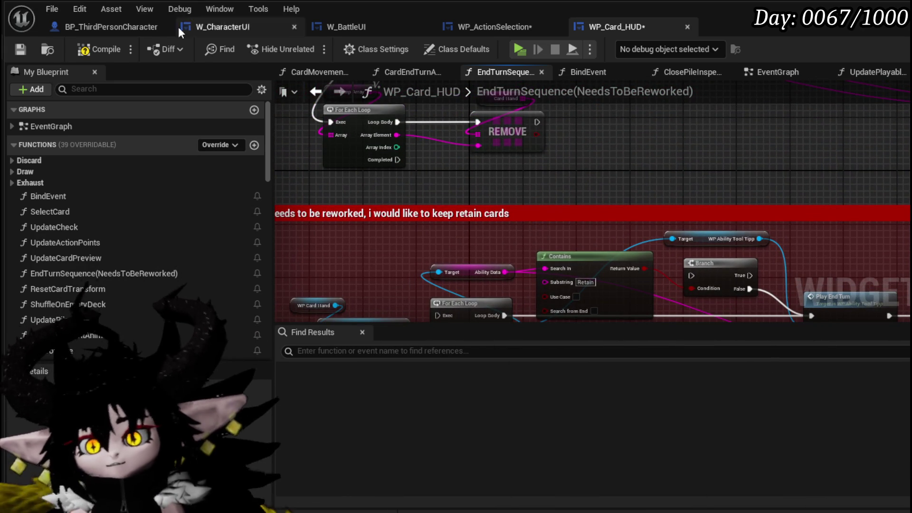
{"action": "left_click", "coordinate": [20, 49]}
Step: Move the WP Card Hand and Card Widget Ref nodes left and down, then save again
{"action": "left_click_drag", "start_coordinate": [323, 313], "coordinate": [324, 189]}
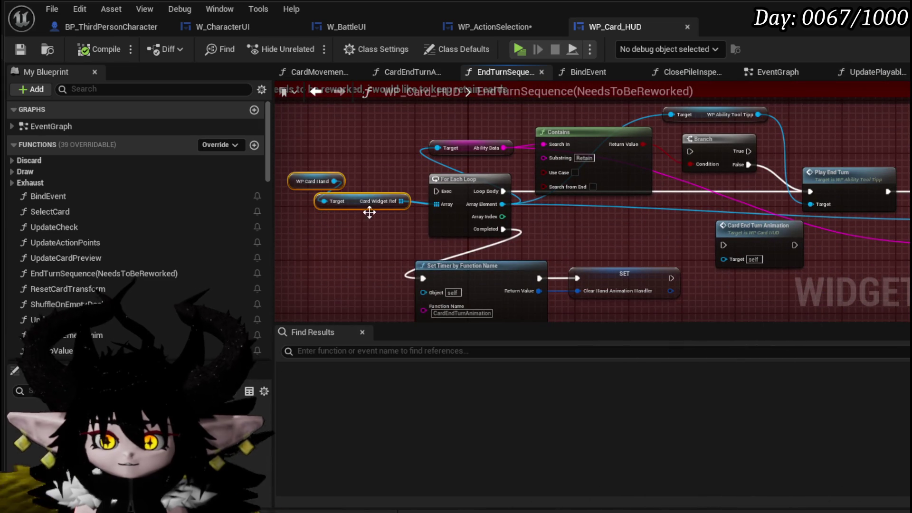
{"action": "left_click_drag", "start_coordinate": [372, 204], "coordinate": [342, 214]}
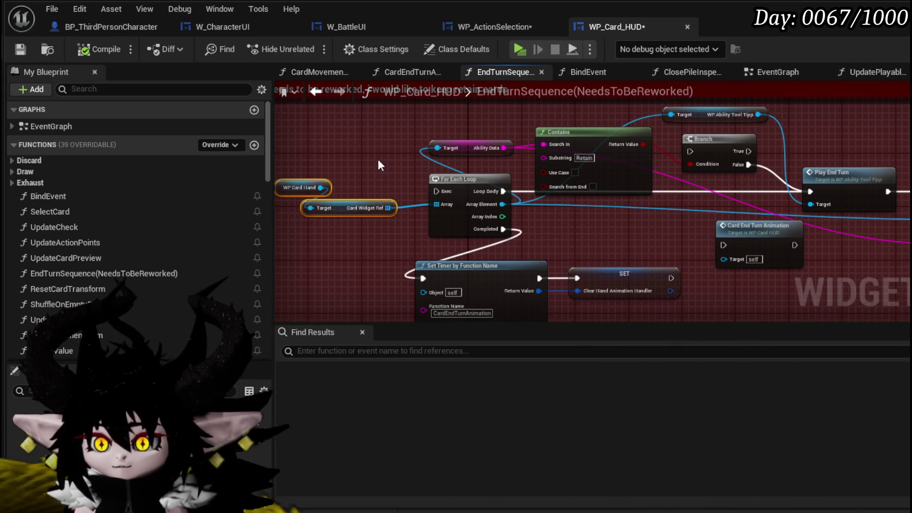
{"action": "left_click", "coordinate": [379, 164]}
{"action": "left_click", "coordinate": [14, 53]}
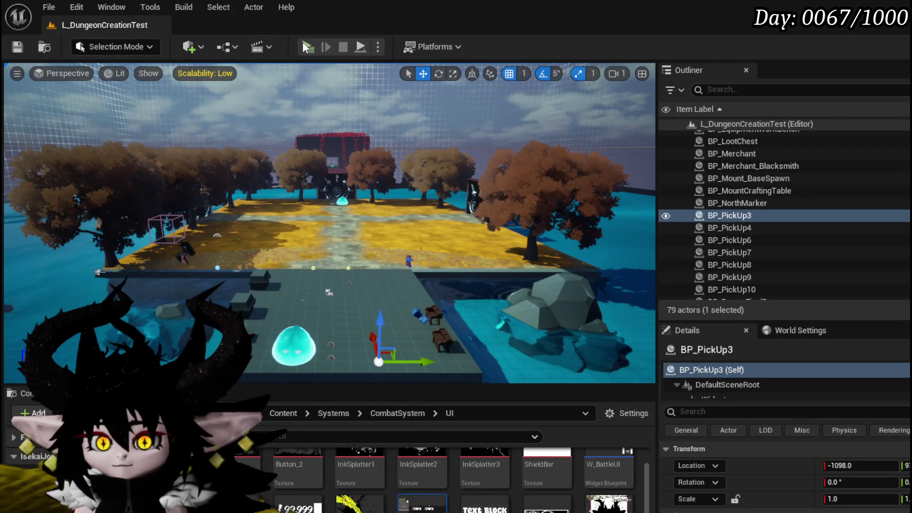
Step: Play-test the battle with the Main Attack card, then stop and save the level
{"action": "left_click", "coordinate": [312, 44]}
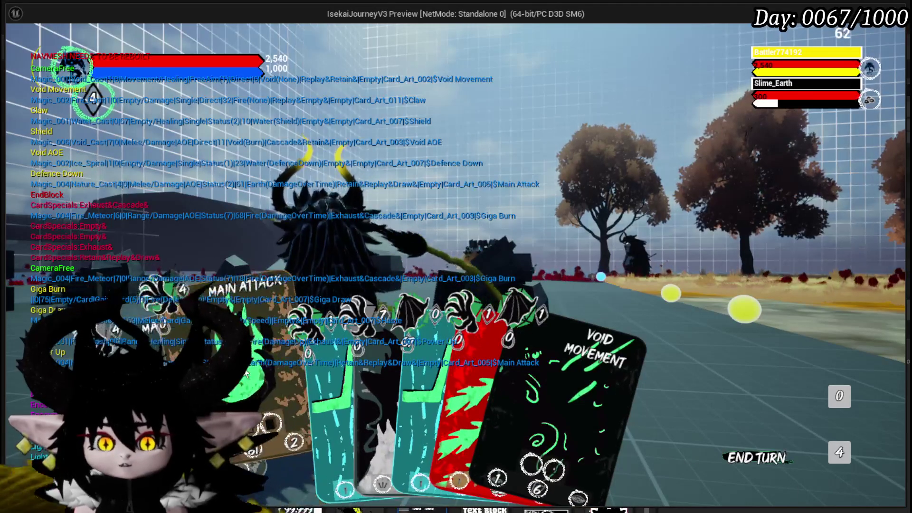
{"action": "left_click", "coordinate": [247, 371]}
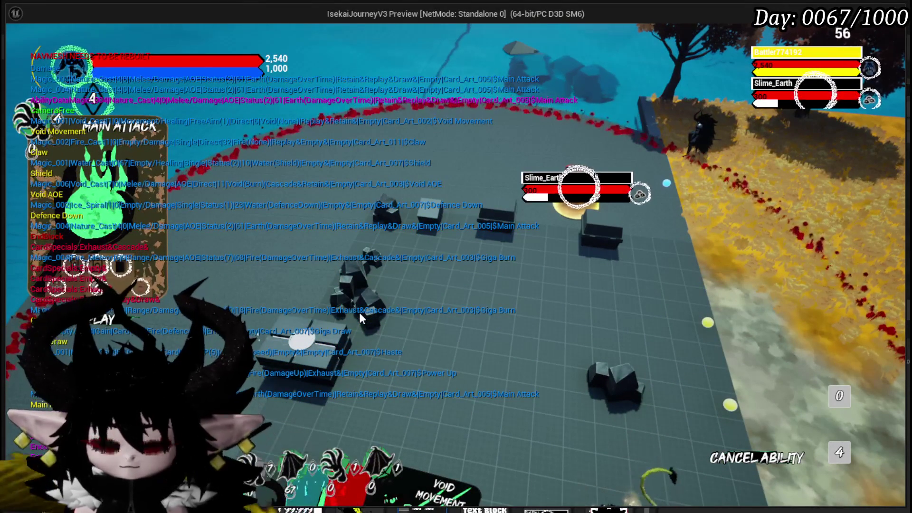
{"action": "key", "text": "Escape"}
{"action": "left_click", "coordinate": [17, 47]}
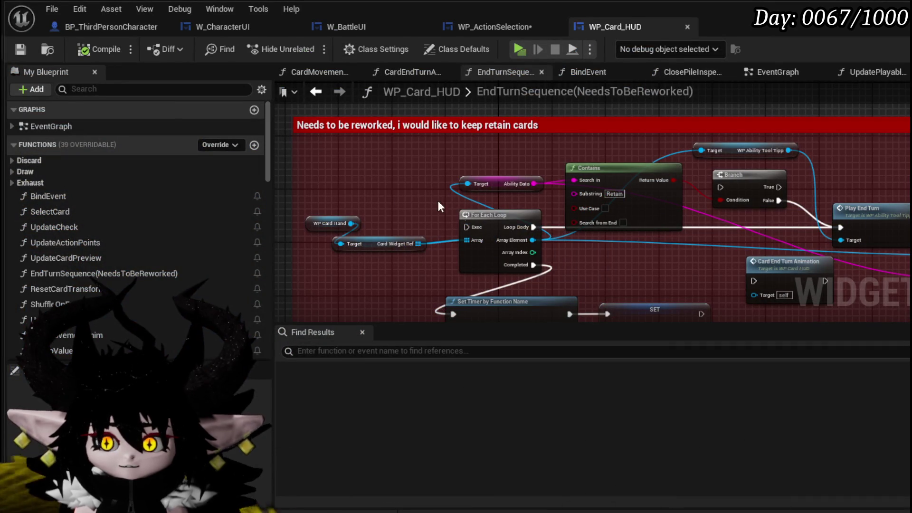
Step: Switch to the WP_ActionSelection blueprint and save it
{"action": "left_click_drag", "start_coordinate": [314, 202], "coordinate": [375, 269]}
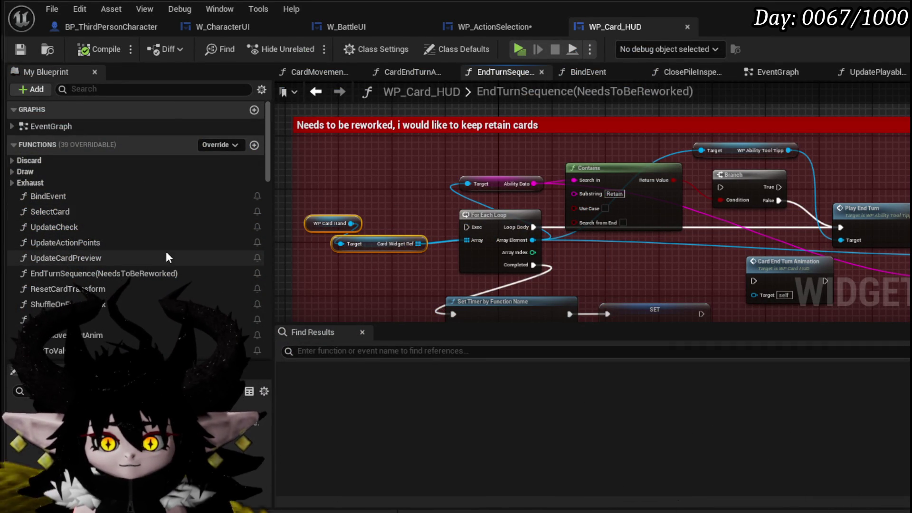
{"action": "scroll", "coordinate": [166, 251], "scroll_direction": "down", "scroll_amount": 2}
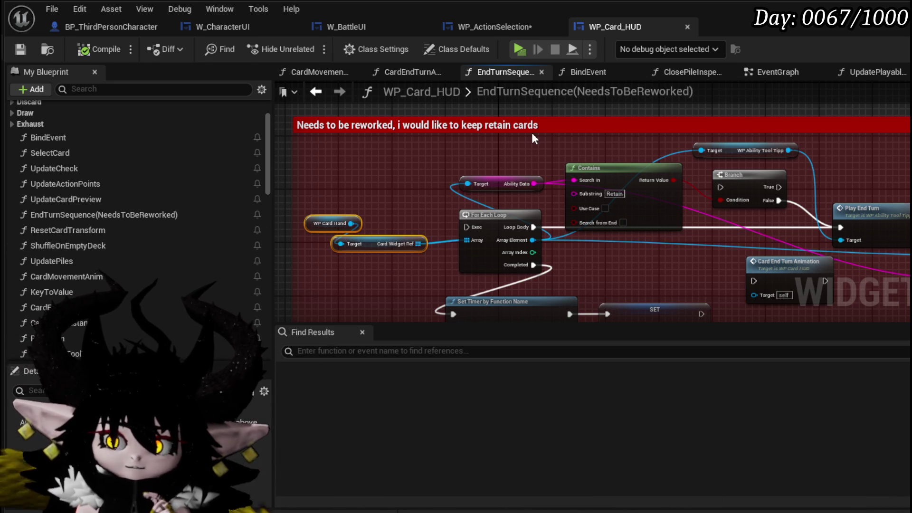
{"action": "left_click", "coordinate": [494, 25]}
{"action": "left_click", "coordinate": [20, 50]}
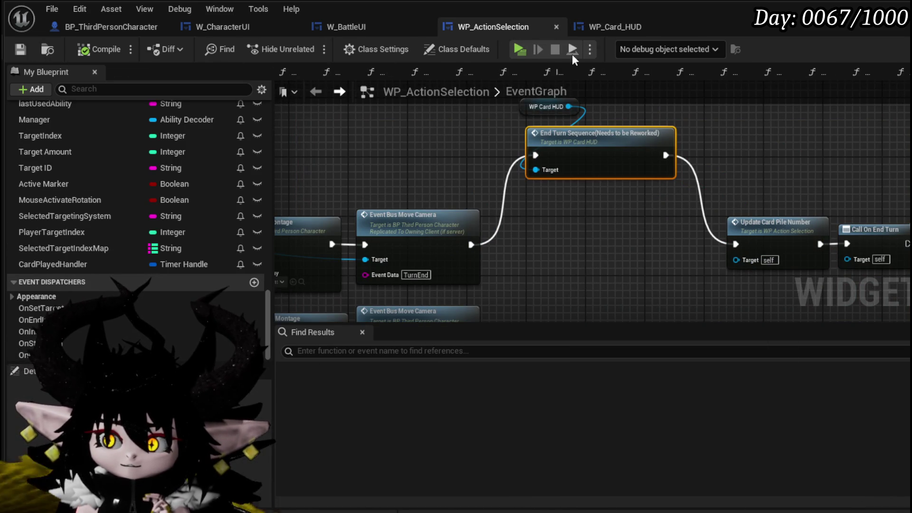
Step: Open the StartTurnAnimation function graph from the My Blueprint function list
{"action": "scroll", "coordinate": [99, 170], "scroll_direction": "up", "scroll_amount": 3}
{"action": "scroll", "coordinate": [99, 163], "scroll_direction": "up", "scroll_amount": 15}
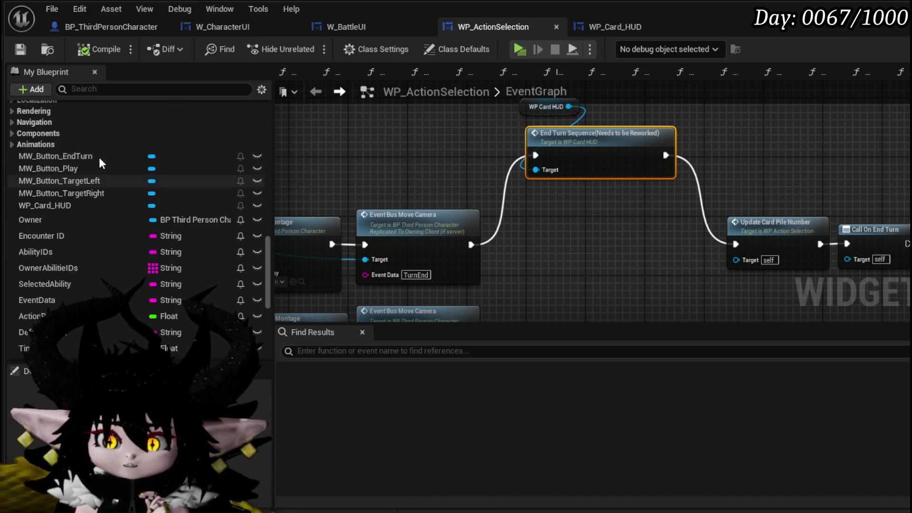
{"action": "scroll", "coordinate": [99, 161], "scroll_direction": "up", "scroll_amount": 10}
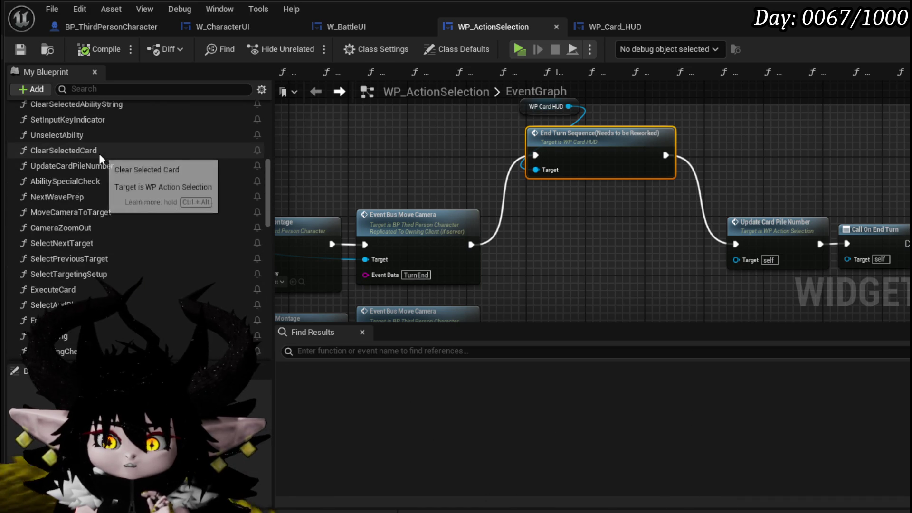
{"action": "scroll", "coordinate": [99, 153], "scroll_direction": "up", "scroll_amount": 3}
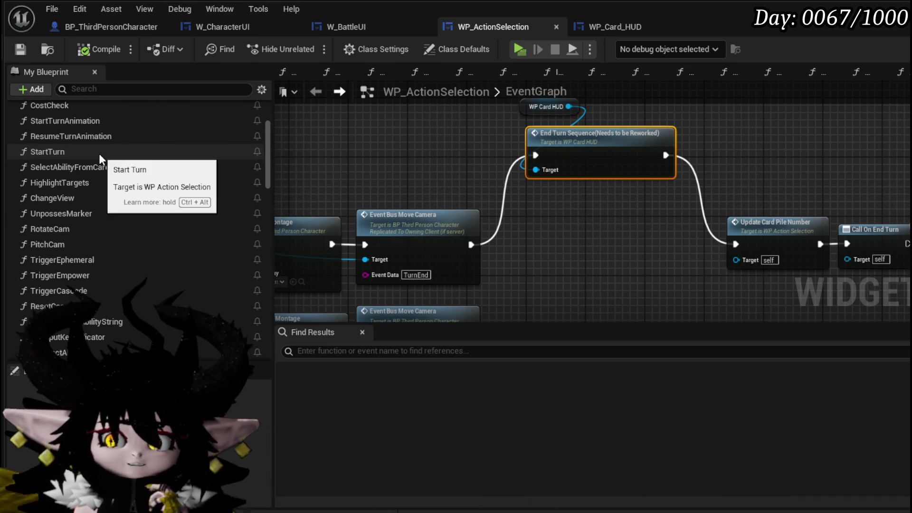
{"action": "double_click", "coordinate": [81, 122]}
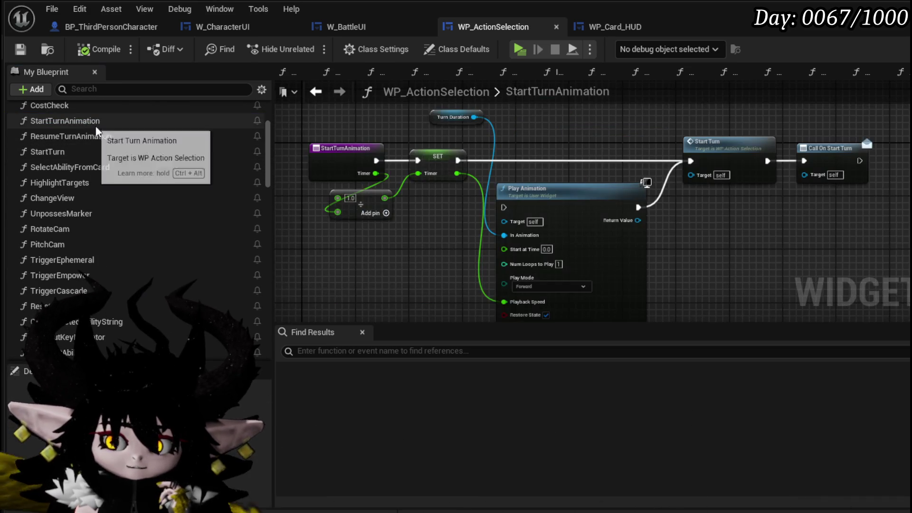
Step: Open the StartTurn function graph and bring Card Clear Instant into view
{"action": "mouse_move", "coordinate": [526, 145]}
{"action": "left_mouse_down"}
{"action": "mouse_move", "coordinate": [398, 146]}
{"action": "mouse_move", "coordinate": [519, 162]}
{"action": "mouse_move", "coordinate": [245, 194]}
{"action": "left_mouse_up"}
{"action": "right_click", "coordinate": [421, 157]}
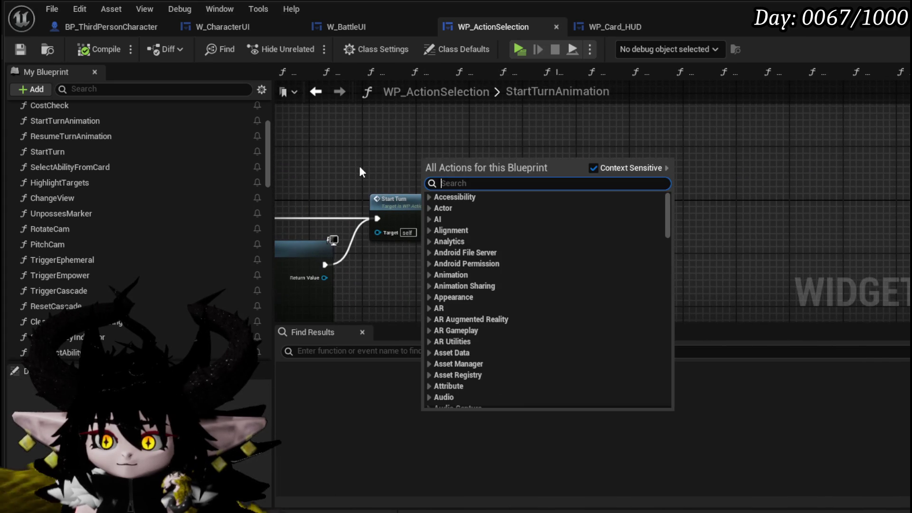
{"action": "left_click", "coordinate": [362, 170]}
{"action": "double_click", "coordinate": [452, 170]}
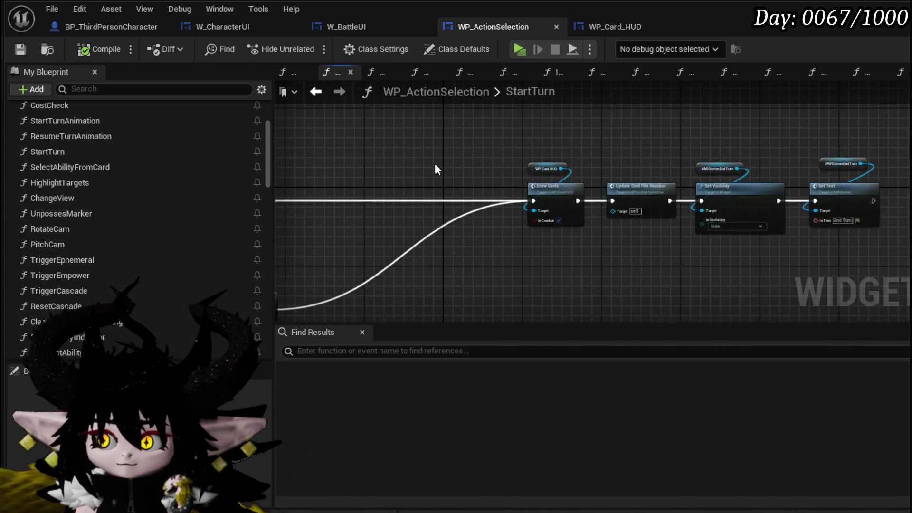
{"action": "left_click_drag", "start_coordinate": [541, 128], "coordinate": [616, 214]}
{"action": "mouse_move", "coordinate": [512, 282]}
{"action": "left_mouse_down"}
{"action": "mouse_move", "coordinate": [485, 203]}
{"action": "mouse_move", "coordinate": [575, 215]}
{"action": "mouse_move", "coordinate": [554, 205]}
{"action": "mouse_move", "coordinate": [568, 227]}
{"action": "mouse_move", "coordinate": [608, 227]}
{"action": "left_mouse_up"}
Step: Duplicate the WP Card HUD and Card Clear Instant node pair
{"action": "left_click", "coordinate": [427, 189]}
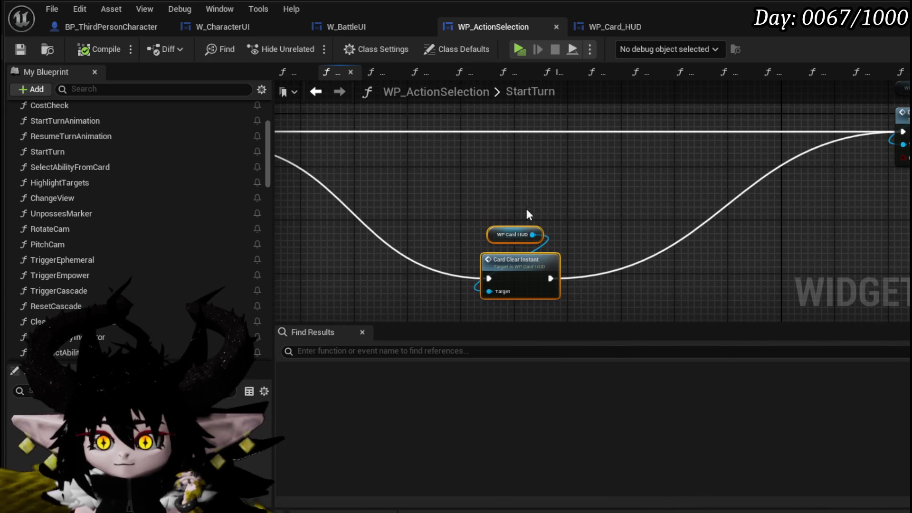
{"action": "mouse_move", "coordinate": [510, 237]}
{"action": "left_mouse_down"}
{"action": "mouse_move", "coordinate": [729, 235]}
{"action": "mouse_move", "coordinate": [674, 258]}
{"action": "mouse_move", "coordinate": [450, 229]}
{"action": "left_mouse_up"}
{"action": "left_click", "coordinate": [437, 214]}
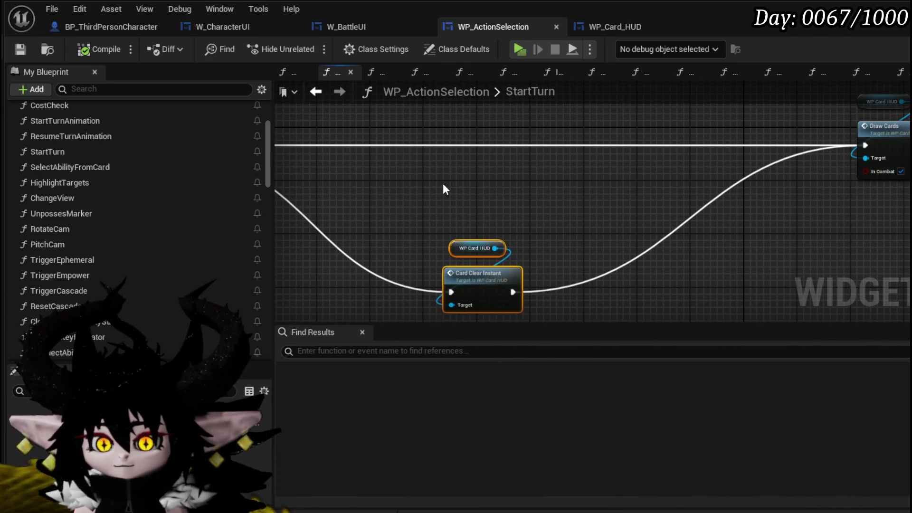
{"action": "key", "text": "ctrl+c"}
{"action": "key", "text": "ctrl+v"}
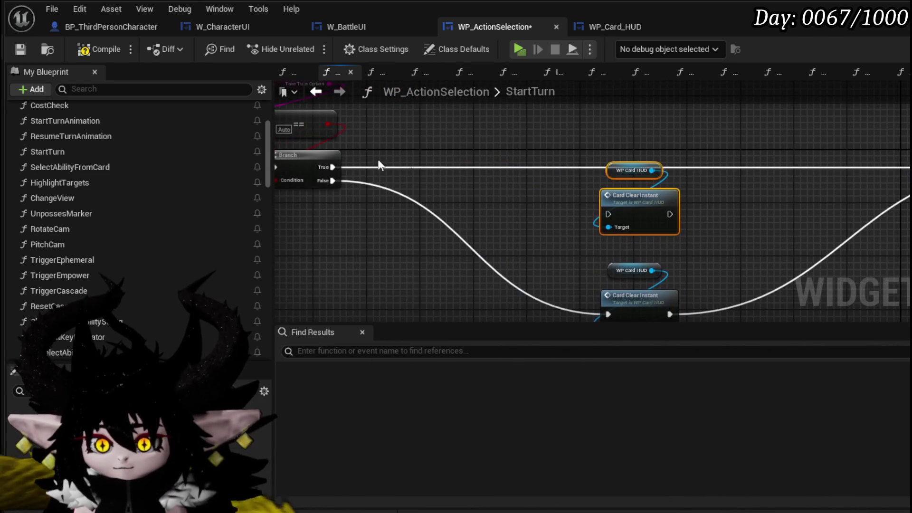
Step: Wire Branch True through the copied Card Clear Instant onward, then compile and save
{"action": "left_click_drag", "start_coordinate": [334, 165], "coordinate": [617, 214]}
{"action": "left_click_drag", "start_coordinate": [333, 168], "coordinate": [607, 214]}
{"action": "left_click_drag", "start_coordinate": [663, 167], "coordinate": [910, 166]}
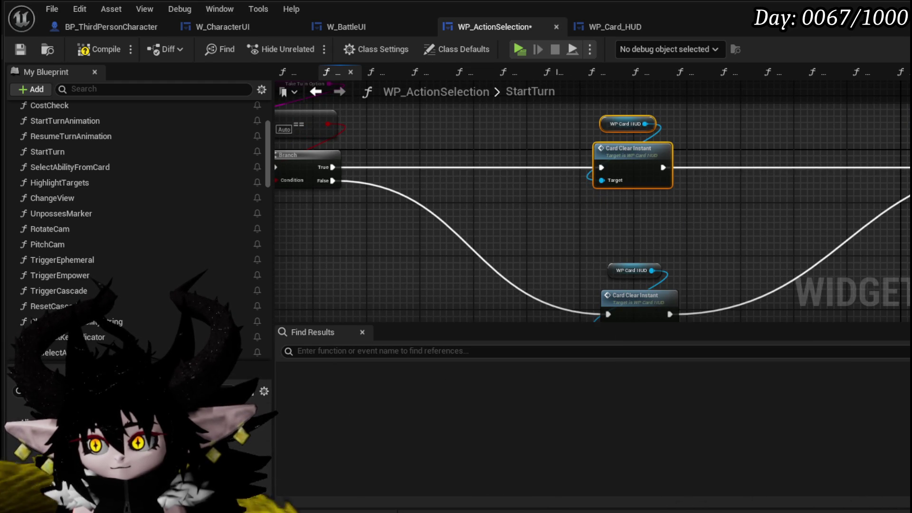
{"action": "left_click", "coordinate": [17, 48]}
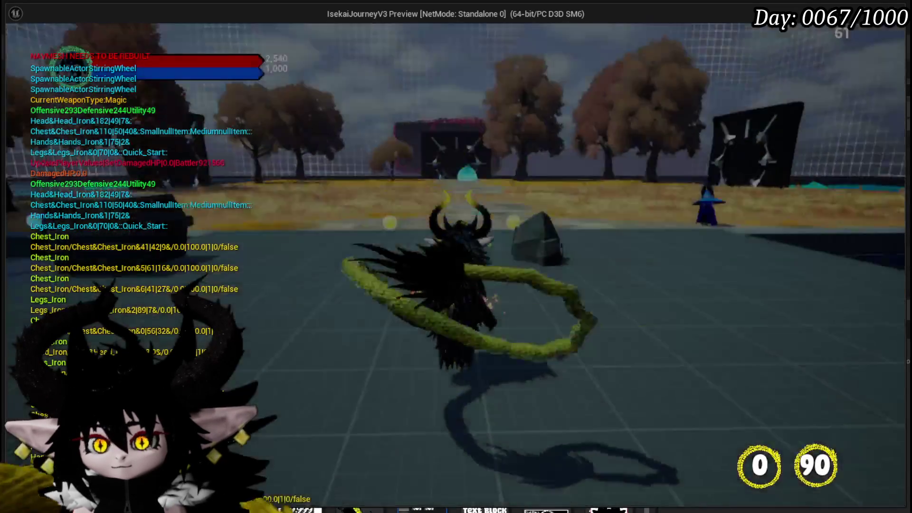
Step: Start the slime battle, play the Void AOE card, then stop and Save All
{"action": "key", "text": "w"}
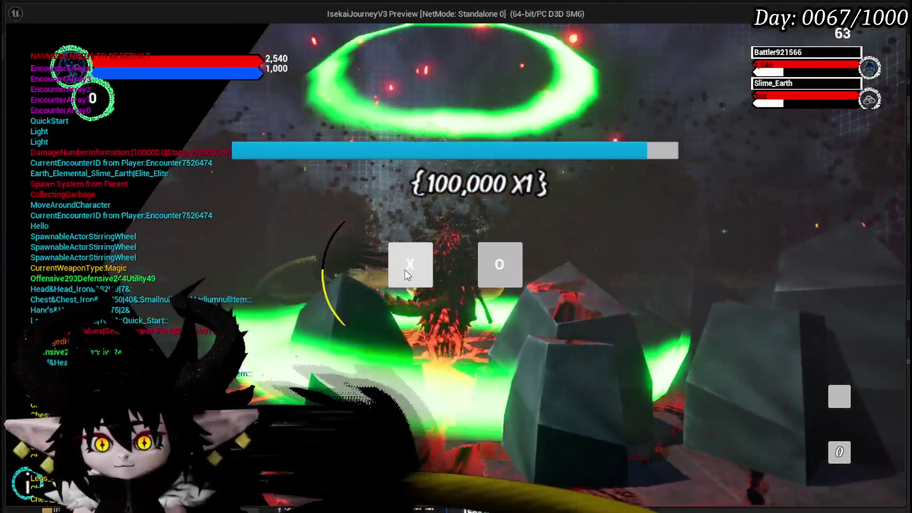
{"action": "left_click", "coordinate": [407, 274]}
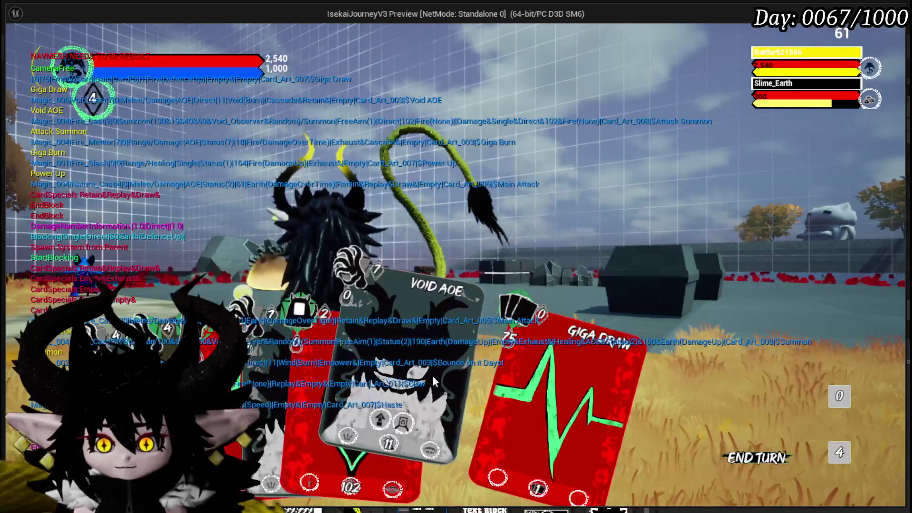
{"action": "left_click", "coordinate": [407, 422]}
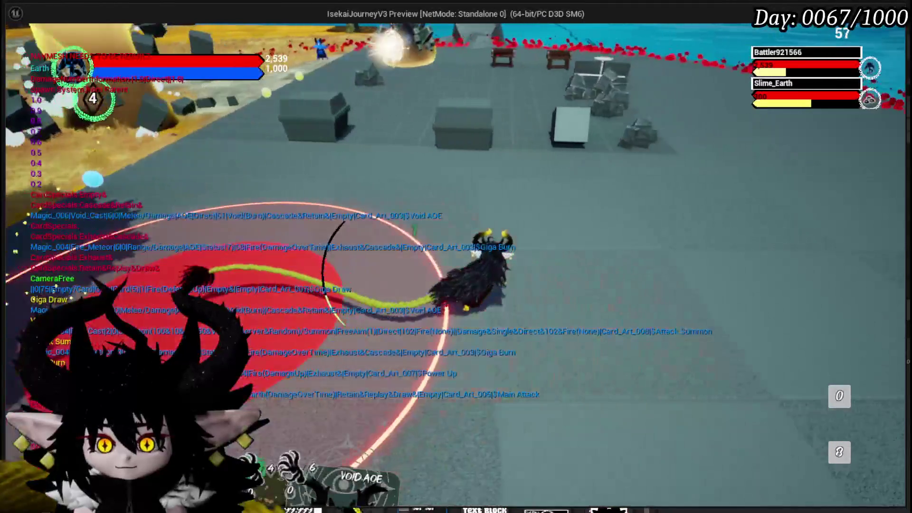
{"action": "key", "text": "Escape"}
{"action": "left_click", "coordinate": [17, 46]}
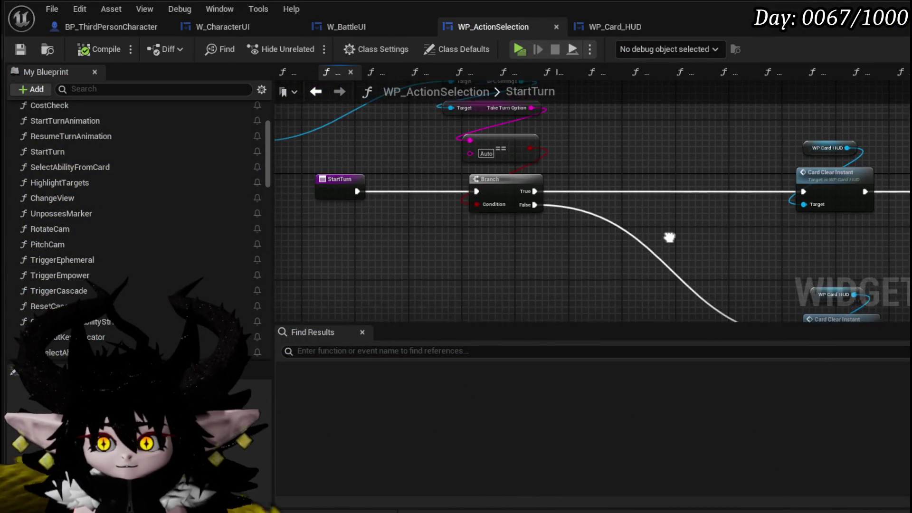
Step: Pan StartTurn to the lower Card Clear Instant node and open its function definition
{"action": "mouse_move", "coordinate": [639, 278]}
{"action": "left_mouse_down"}
{"action": "mouse_move", "coordinate": [429, 254]}
{"action": "mouse_move", "coordinate": [476, 222]}
{"action": "left_mouse_up"}
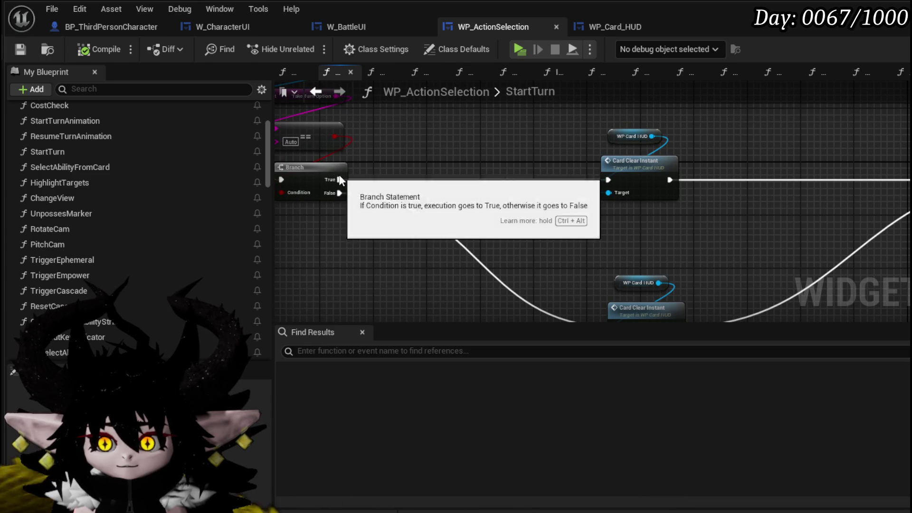
{"action": "mouse_move", "coordinate": [403, 193]}
{"action": "left_mouse_down"}
{"action": "mouse_move", "coordinate": [592, 186]}
{"action": "mouse_move", "coordinate": [572, 200]}
{"action": "mouse_move", "coordinate": [652, 209]}
{"action": "mouse_move", "coordinate": [530, 232]}
{"action": "mouse_move", "coordinate": [350, 205]}
{"action": "mouse_move", "coordinate": [457, 197]}
{"action": "mouse_move", "coordinate": [655, 204]}
{"action": "mouse_move", "coordinate": [647, 189]}
{"action": "mouse_move", "coordinate": [733, 36]}
{"action": "mouse_move", "coordinate": [630, 204]}
{"action": "mouse_move", "coordinate": [835, 206]}
{"action": "mouse_move", "coordinate": [450, 215]}
{"action": "left_mouse_up"}
{"action": "mouse_move", "coordinate": [565, 166]}
{"action": "left_mouse_down"}
{"action": "mouse_move", "coordinate": [547, 112]}
{"action": "mouse_move", "coordinate": [526, 105]}
{"action": "mouse_move", "coordinate": [431, 130]}
{"action": "left_mouse_up"}
{"action": "left_click_drag", "start_coordinate": [413, 224], "coordinate": [494, 176]}
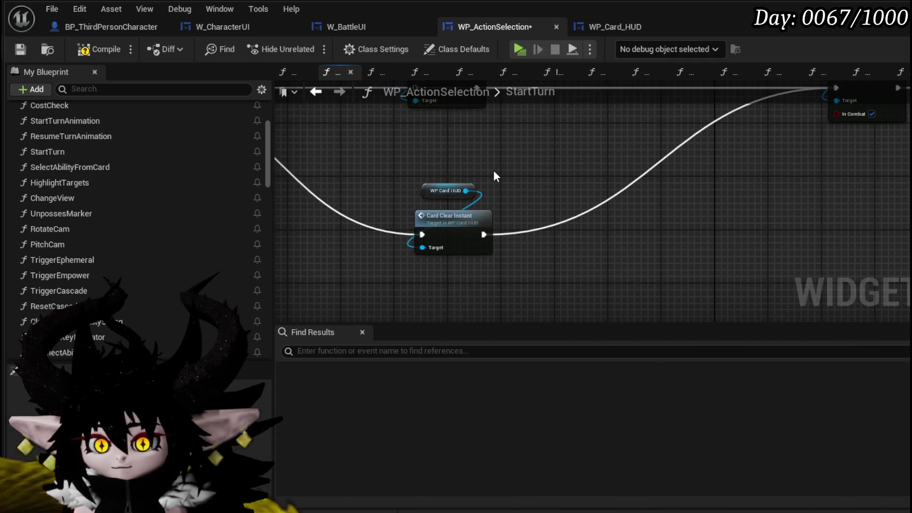
{"action": "double_click", "coordinate": [451, 216]}
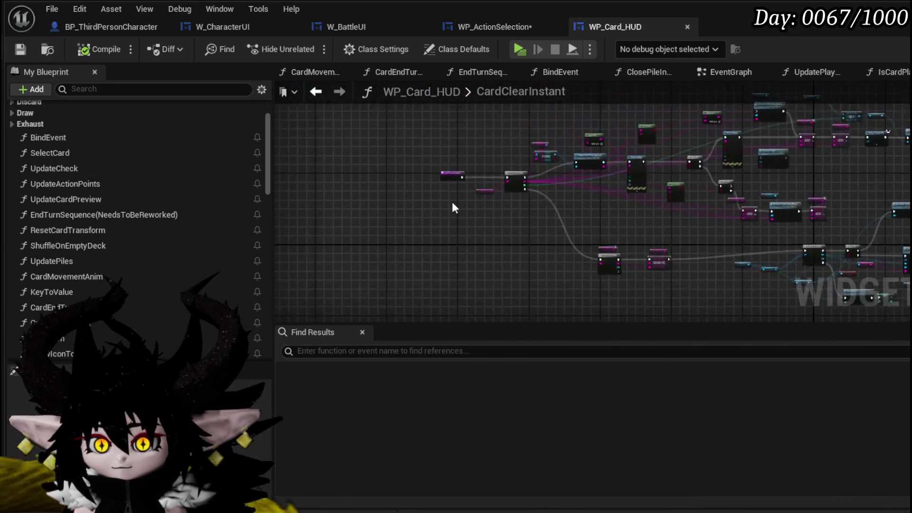
Step: Inspect CardClearInstant and shift the hand-clearing loop group with WP Card Hand left and down
{"action": "mouse_move", "coordinate": [391, 175]}
{"action": "left_mouse_down"}
{"action": "mouse_move", "coordinate": [388, 210]}
{"action": "mouse_move", "coordinate": [361, 82]}
{"action": "left_mouse_up"}
{"action": "mouse_move", "coordinate": [565, 191]}
{"action": "left_mouse_down"}
{"action": "mouse_move", "coordinate": [471, 123]}
{"action": "mouse_move", "coordinate": [293, 103]}
{"action": "left_mouse_up"}
{"action": "mouse_move", "coordinate": [740, 250]}
{"action": "left_mouse_down"}
{"action": "mouse_move", "coordinate": [637, 230]}
{"action": "mouse_move", "coordinate": [416, 246]}
{"action": "left_mouse_up"}
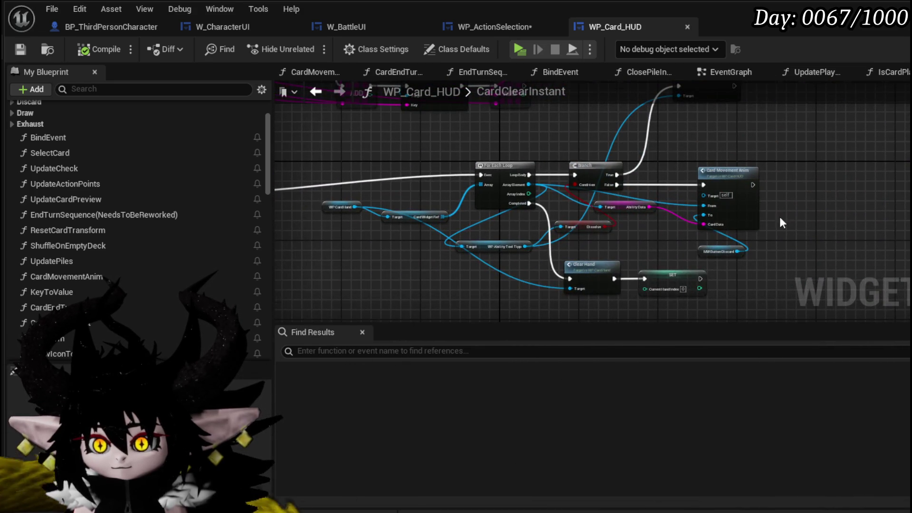
{"action": "scroll", "coordinate": [746, 218], "scroll_direction": "up", "scroll_amount": 2}
{"action": "mouse_move", "coordinate": [791, 216]}
{"action": "left_mouse_down"}
{"action": "mouse_move", "coordinate": [807, 220]}
{"action": "mouse_move", "coordinate": [815, 275]}
{"action": "mouse_move", "coordinate": [886, 173]}
{"action": "left_mouse_up"}
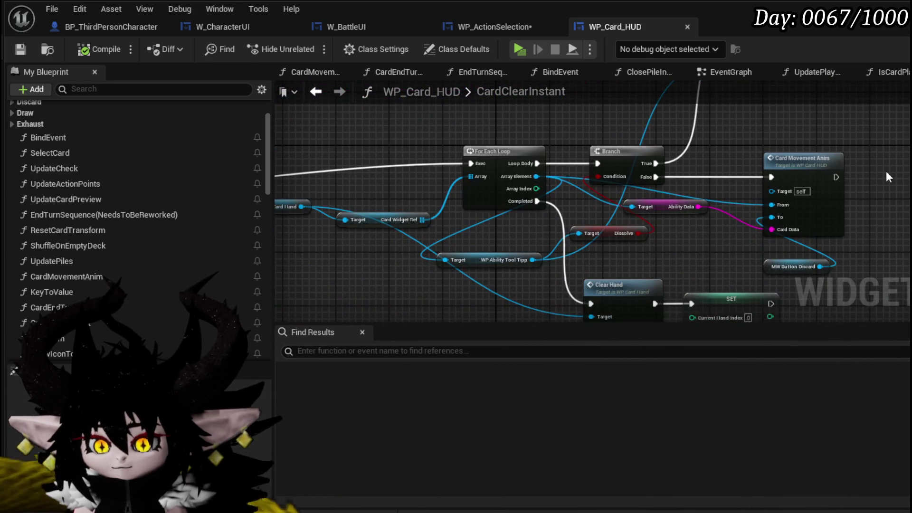
{"action": "scroll", "coordinate": [886, 177], "scroll_direction": "down", "scroll_amount": 4}
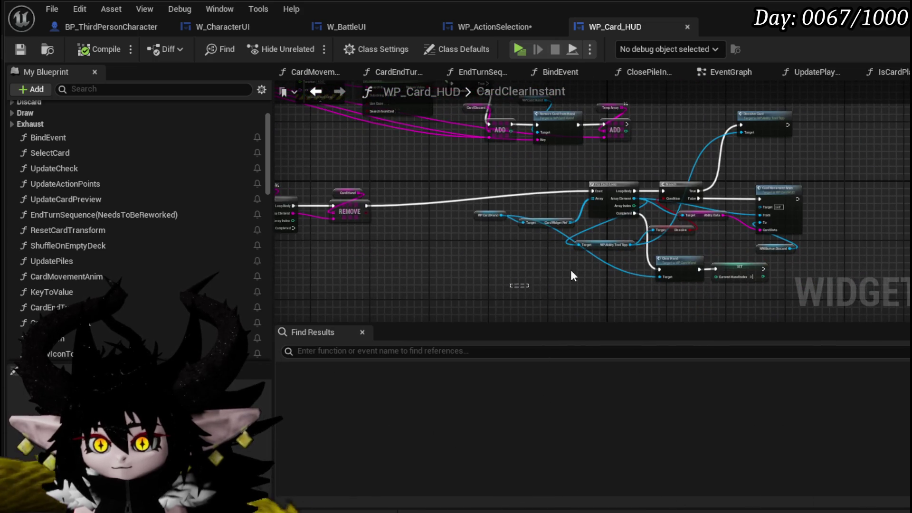
{"action": "left_click_drag", "start_coordinate": [797, 175], "coordinate": [814, 164]}
{"action": "left_click_drag", "start_coordinate": [474, 303], "coordinate": [837, 173]}
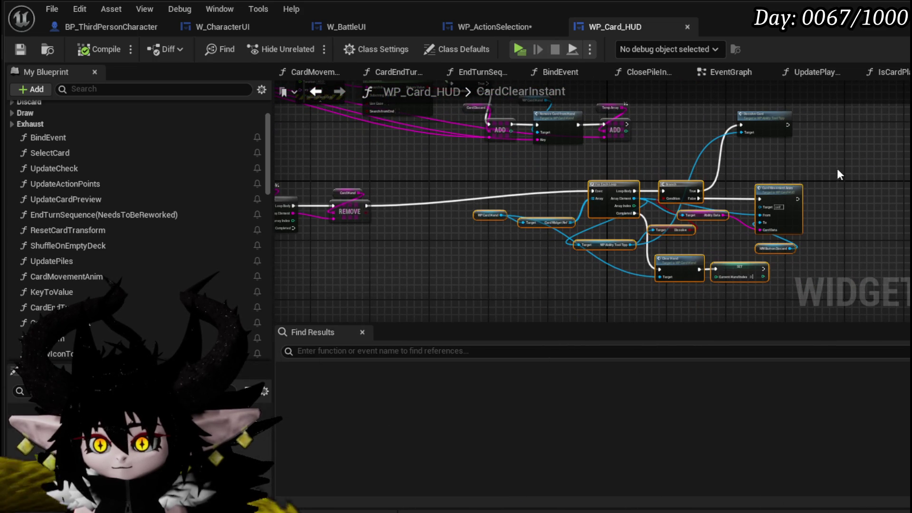
{"action": "mouse_move", "coordinate": [622, 187]}
{"action": "left_mouse_down"}
{"action": "mouse_move", "coordinate": [566, 200]}
{"action": "mouse_move", "coordinate": [581, 202]}
{"action": "left_mouse_up"}
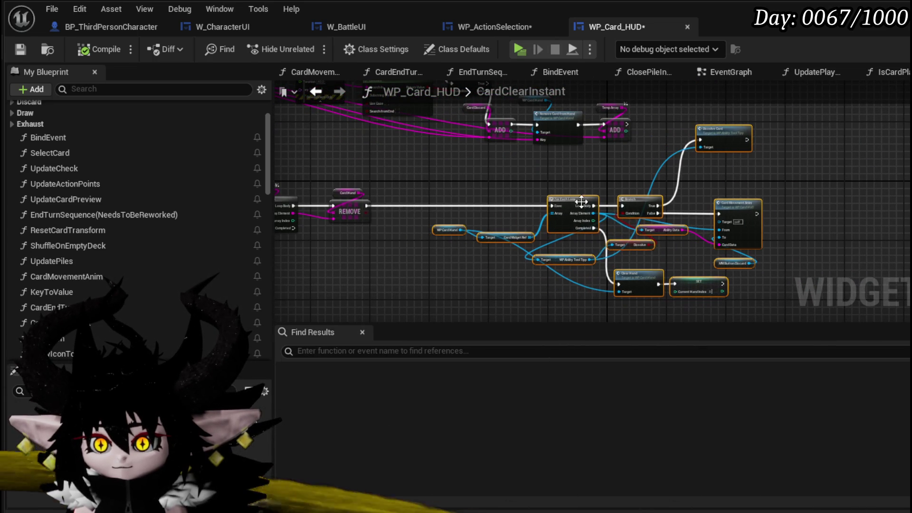
{"action": "mouse_move", "coordinate": [503, 178]}
{"action": "left_mouse_down"}
{"action": "mouse_move", "coordinate": [672, 295]}
{"action": "mouse_move", "coordinate": [784, 309]}
{"action": "mouse_move", "coordinate": [835, 282]}
{"action": "left_mouse_up"}
{"action": "scroll", "coordinate": [380, 180], "scroll_direction": "up", "scroll_amount": 4}
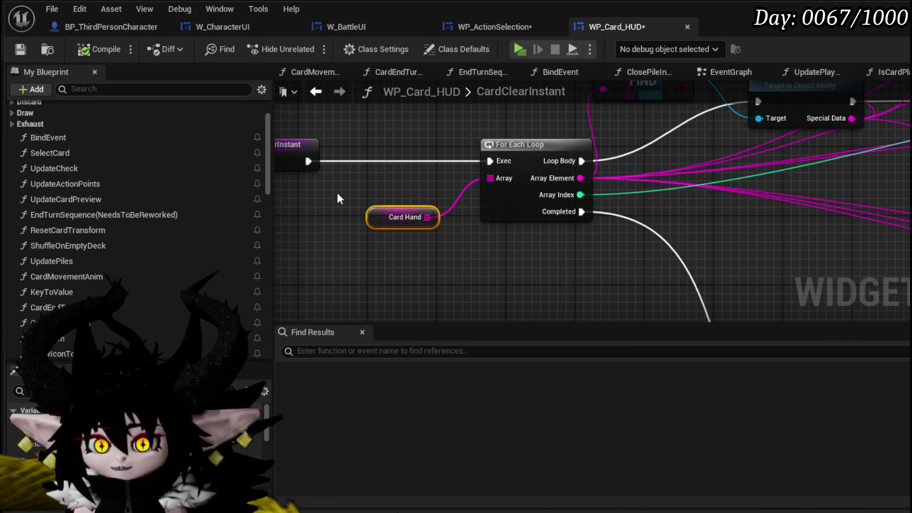
{"action": "scroll", "coordinate": [503, 256], "scroll_direction": "down", "scroll_amount": 3}
{"action": "mouse_move", "coordinate": [494, 275]}
{"action": "left_mouse_down"}
{"action": "mouse_move", "coordinate": [483, 187]}
{"action": "mouse_move", "coordinate": [561, 183]}
{"action": "mouse_move", "coordinate": [421, 153]}
{"action": "left_mouse_up"}
{"action": "scroll", "coordinate": [422, 153], "scroll_direction": "down", "scroll_amount": 3}
{"action": "scroll", "coordinate": [449, 142], "scroll_direction": "up", "scroll_amount": 3}
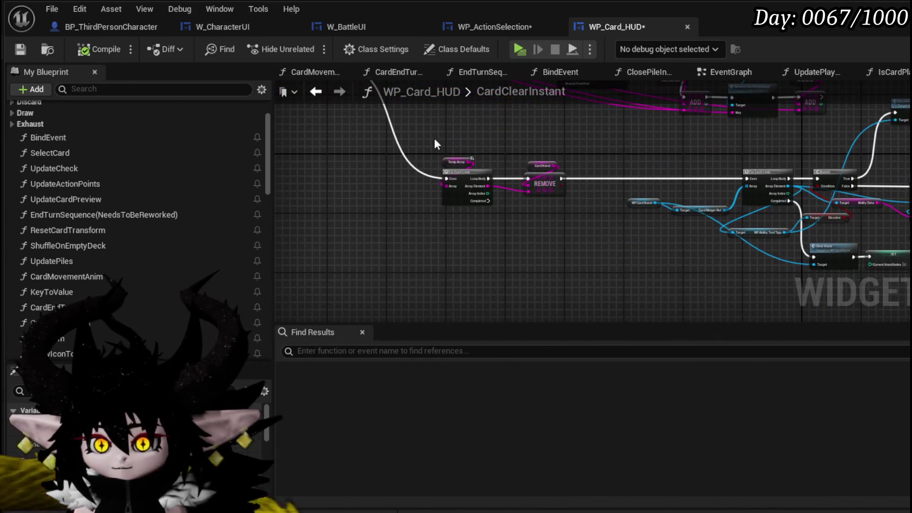
Step: Save WP_Card_HUD, check EndTurnSequence, then compile WP_ActionSelection from its StartTurn graph
{"action": "left_click", "coordinate": [20, 49]}
{"action": "left_click", "coordinate": [477, 72]}
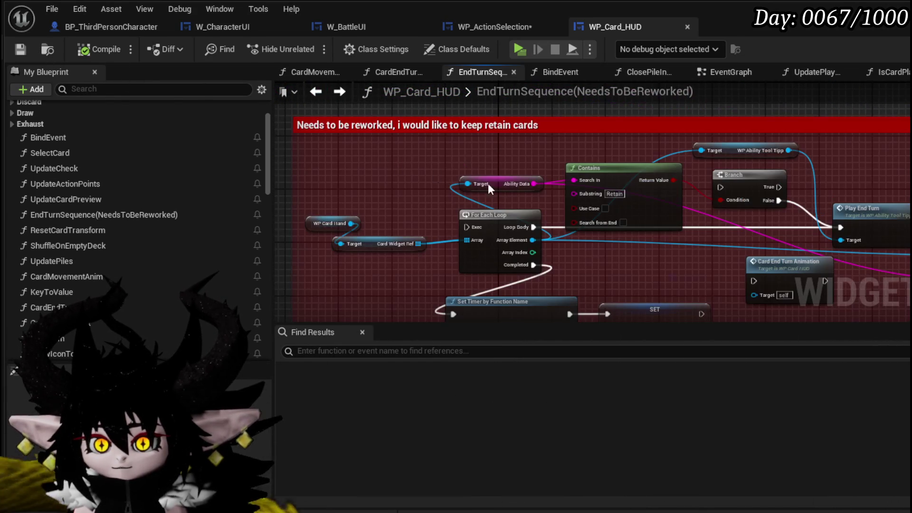
{"action": "left_click", "coordinate": [338, 93]}
{"action": "left_click", "coordinate": [486, 27]}
{"action": "left_click", "coordinate": [85, 51]}
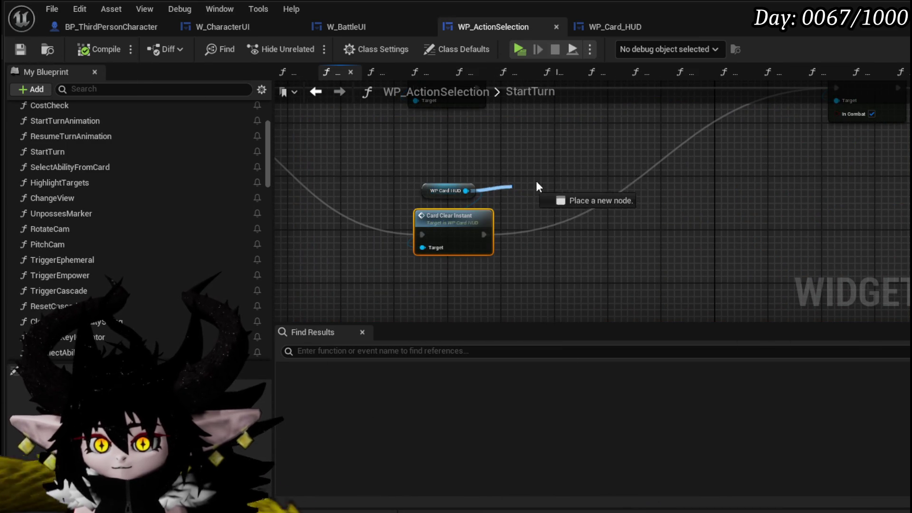
Step: Add a Card Hand getter from WP Card HUD and a SET Card Widget Ref node
{"action": "left_click_drag", "start_coordinate": [505, 189], "coordinate": [545, 165]}
{"action": "type", "text": "card"}
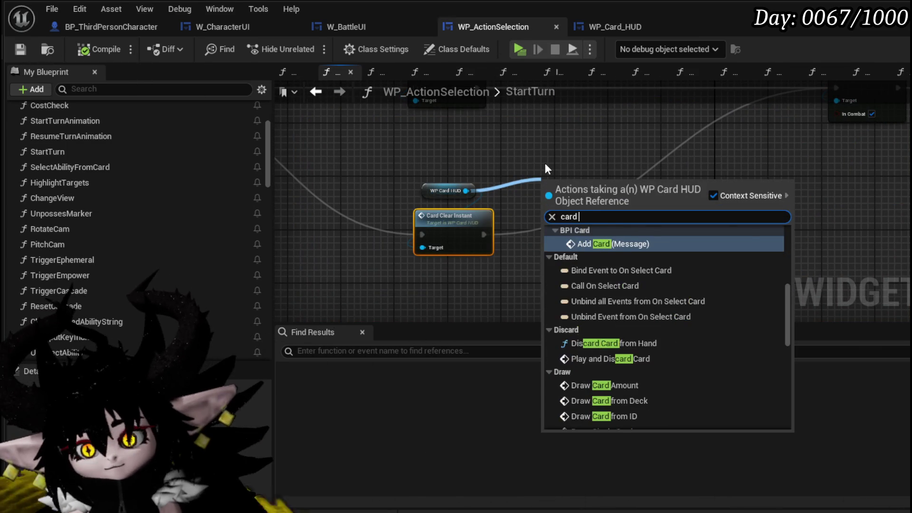
{"action": "type", "text": " han"}
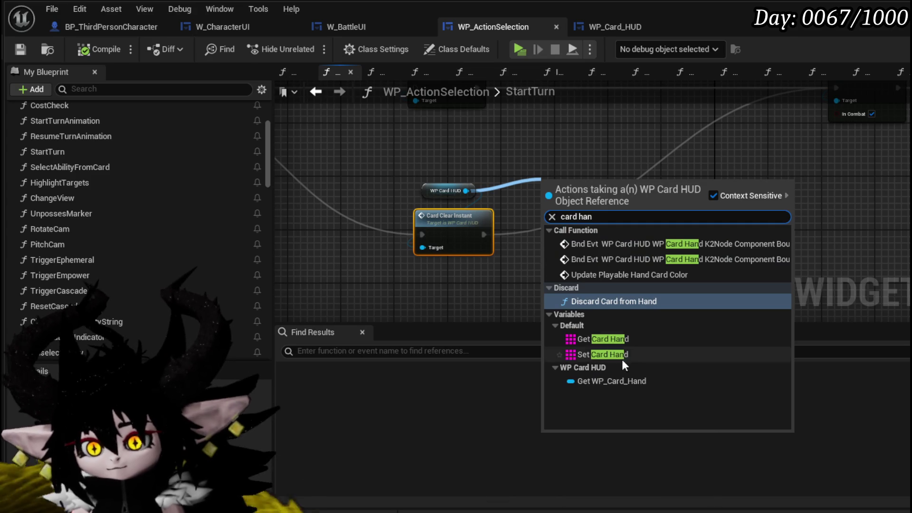
{"action": "left_click", "coordinate": [603, 338]}
{"action": "mouse_move", "coordinate": [623, 184]}
{"action": "left_mouse_down"}
{"action": "mouse_move", "coordinate": [591, 221]}
{"action": "mouse_move", "coordinate": [581, 217]}
{"action": "left_mouse_up"}
{"action": "type", "text": "re"}
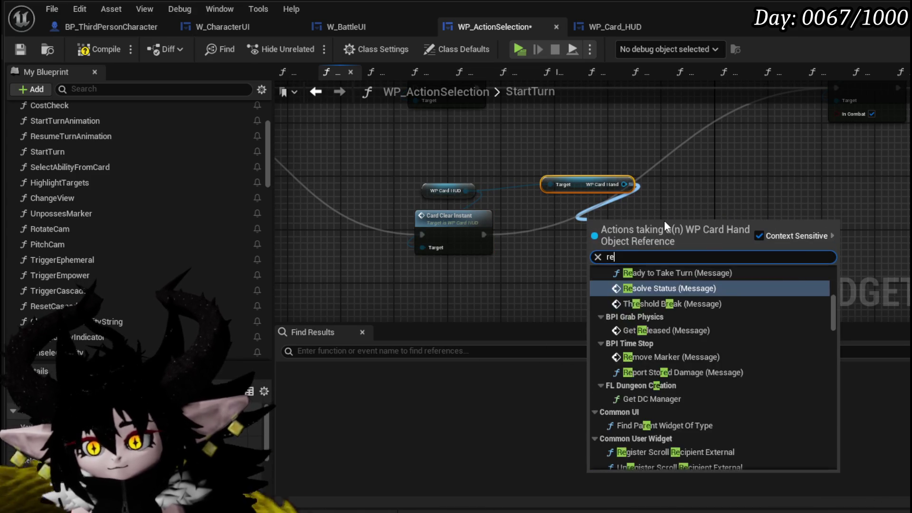
{"action": "type", "text": "f"}
{"action": "left_click", "coordinate": [659, 377]}
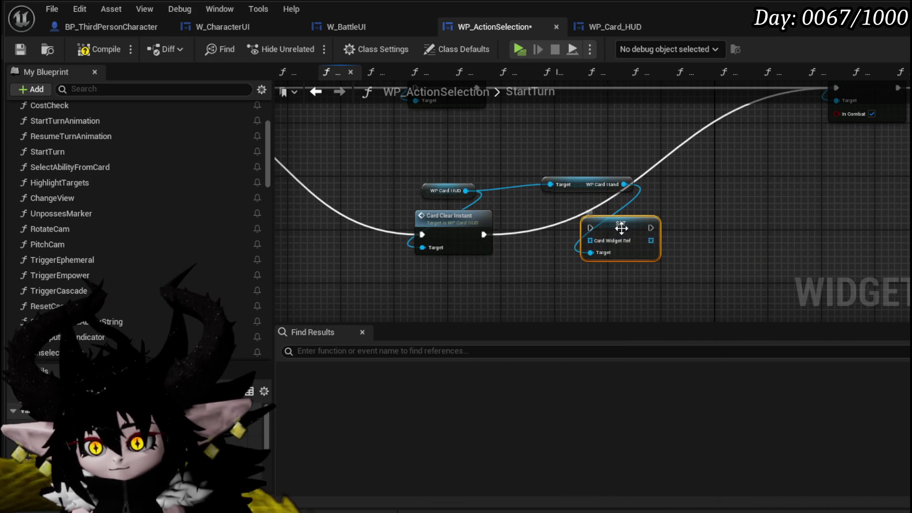
Step: Connect the WP Card HUD reference to Card Hand's target and add a For Each Loop
{"action": "mouse_move", "coordinate": [567, 217]}
{"action": "left_mouse_down"}
{"action": "mouse_move", "coordinate": [494, 247]}
{"action": "mouse_move", "coordinate": [802, 256]}
{"action": "mouse_move", "coordinate": [593, 236]}
{"action": "left_mouse_up"}
{"action": "left_click", "coordinate": [475, 208]}
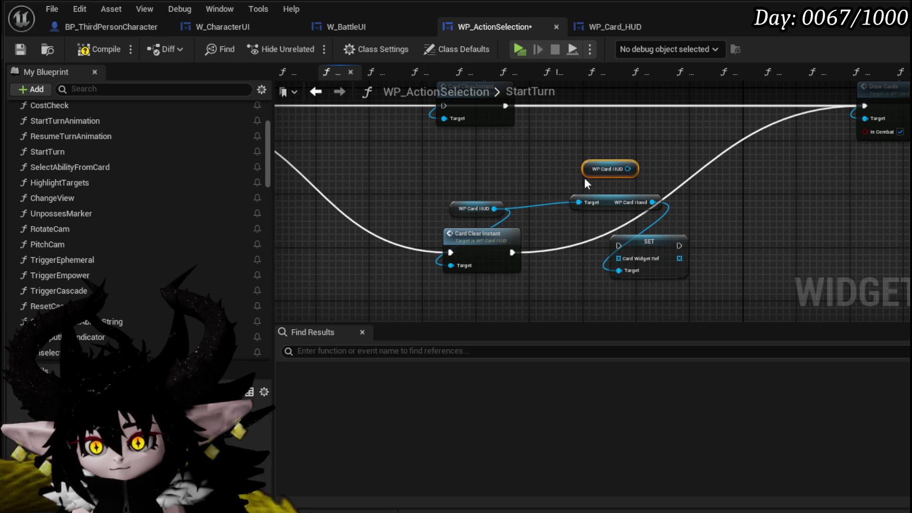
{"action": "left_click_drag", "start_coordinate": [628, 168], "coordinate": [578, 201]}
{"action": "mouse_move", "coordinate": [660, 265]}
{"action": "left_mouse_down"}
{"action": "mouse_move", "coordinate": [515, 242]}
{"action": "mouse_move", "coordinate": [574, 233]}
{"action": "left_mouse_up"}
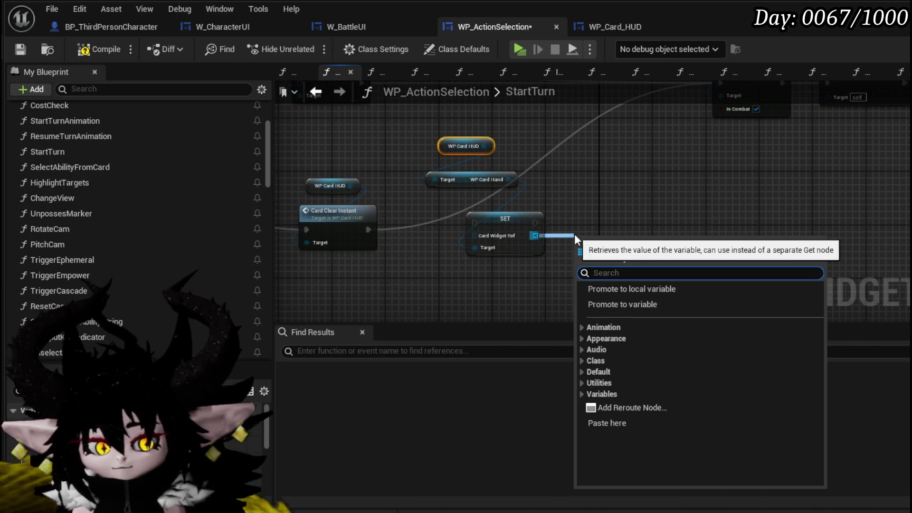
{"action": "type", "text": "Loop"}
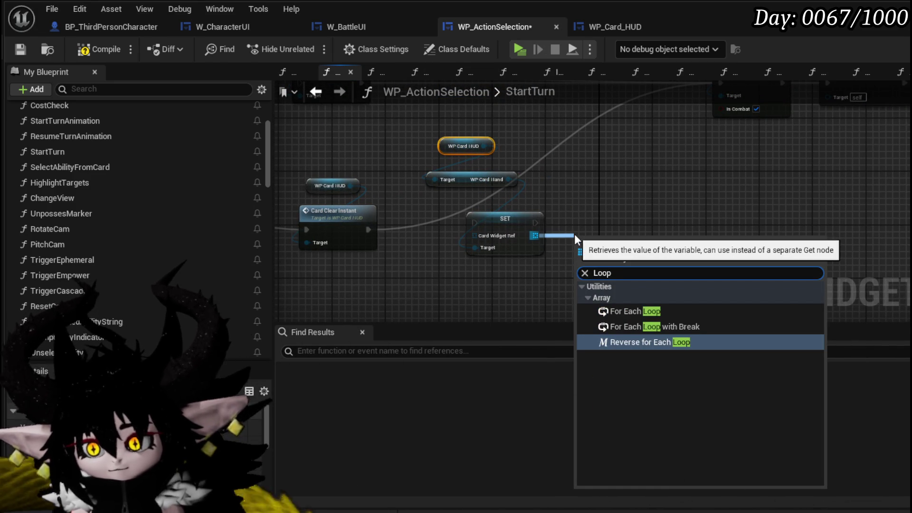
{"action": "left_click", "coordinate": [635, 311]}
Step: Remove each looped card widget from its parent on every iteration
{"action": "mouse_move", "coordinate": [607, 240]}
{"action": "left_mouse_down"}
{"action": "mouse_move", "coordinate": [587, 220]}
{"action": "mouse_move", "coordinate": [678, 237]}
{"action": "left_mouse_up"}
{"action": "type", "text": "re"}
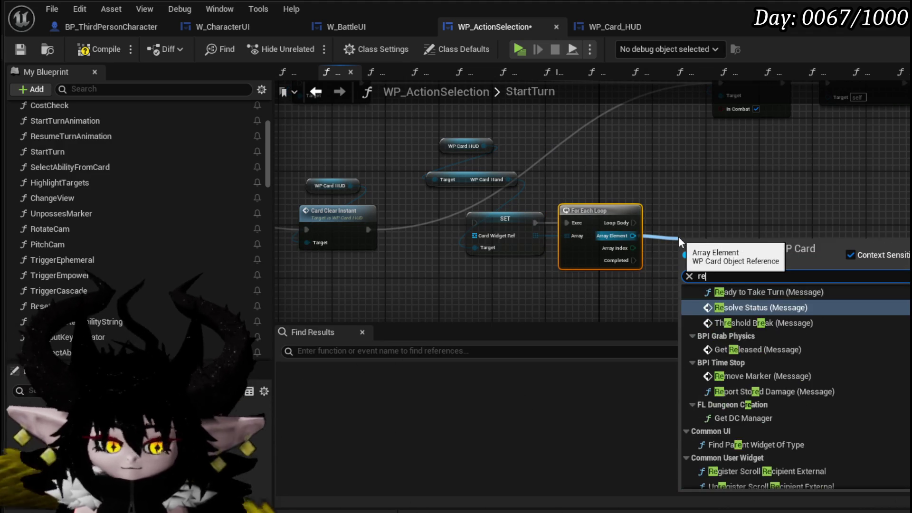
{"action": "type", "text": "move"}
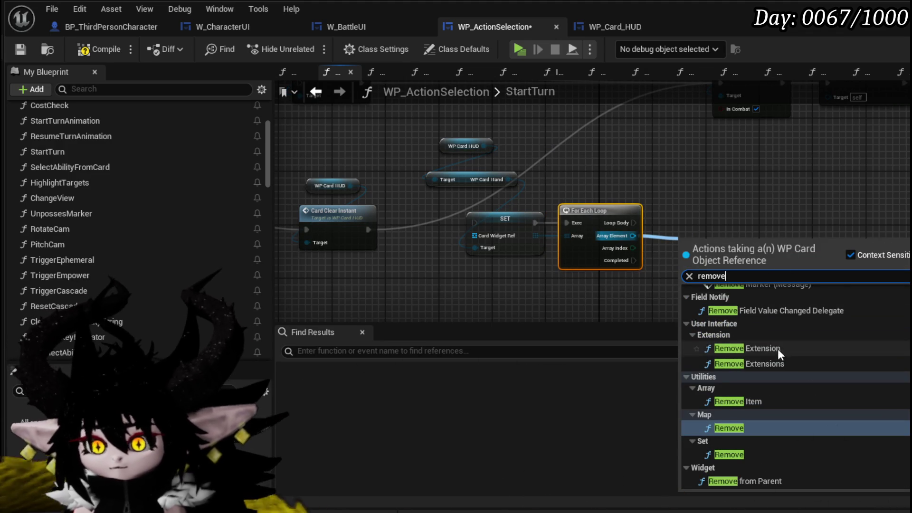
{"action": "scroll", "coordinate": [856, 387], "scroll_direction": "down", "scroll_amount": 2}
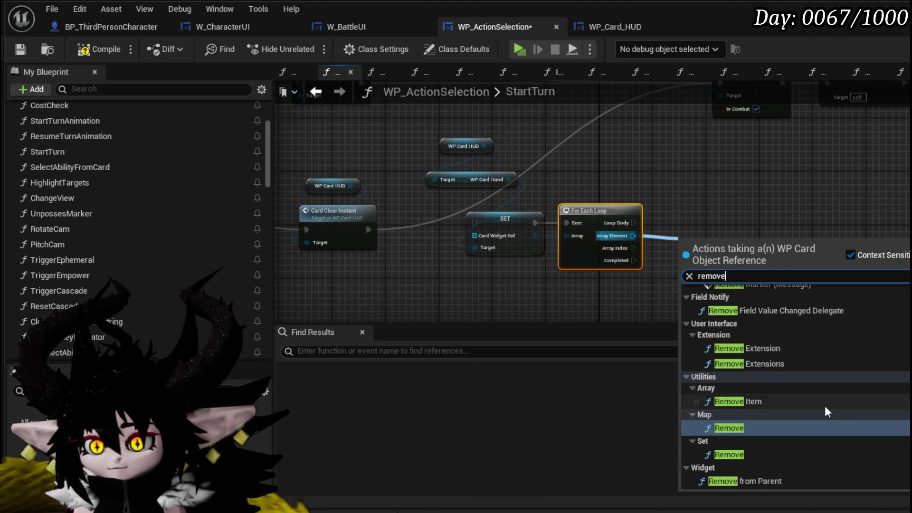
{"action": "left_click", "coordinate": [755, 475]}
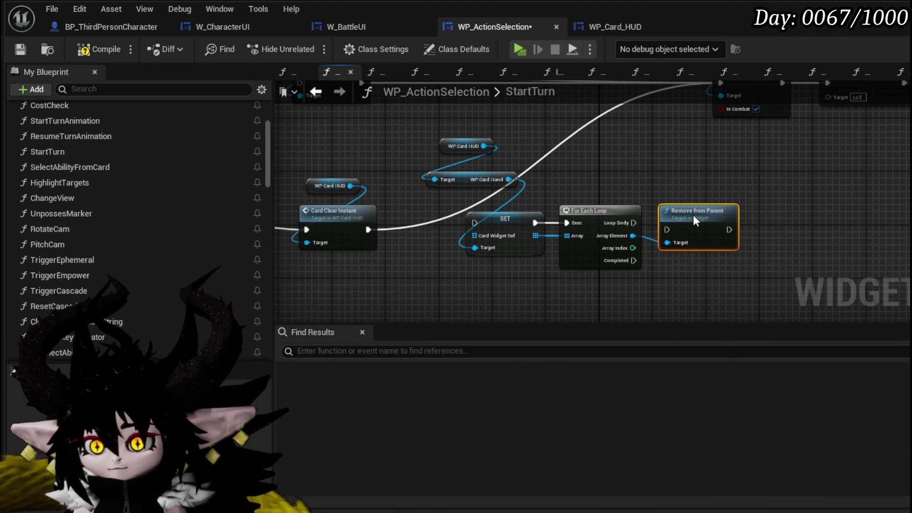
{"action": "left_click_drag", "start_coordinate": [634, 223], "coordinate": [668, 231]}
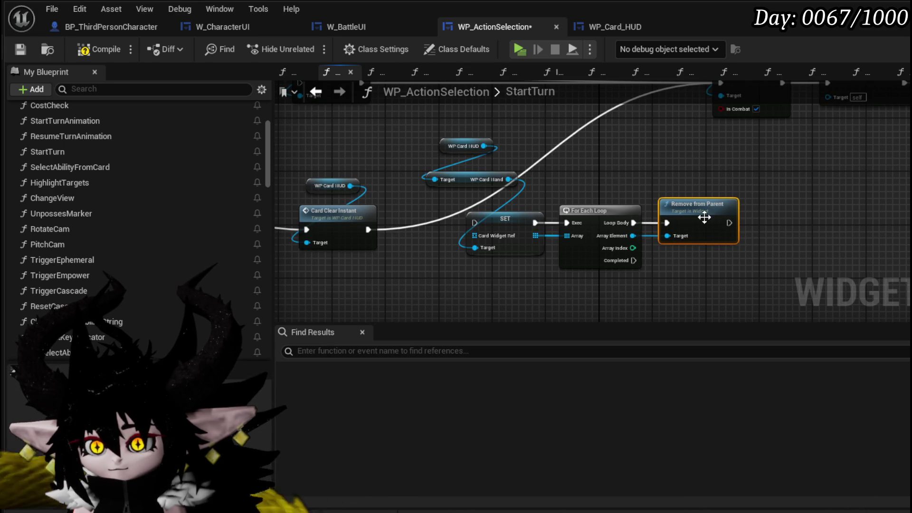
Step: Add a Clear node for the Card Widget Ref array beside the loop
{"action": "left_click_drag", "start_coordinate": [535, 236], "coordinate": [607, 299]}
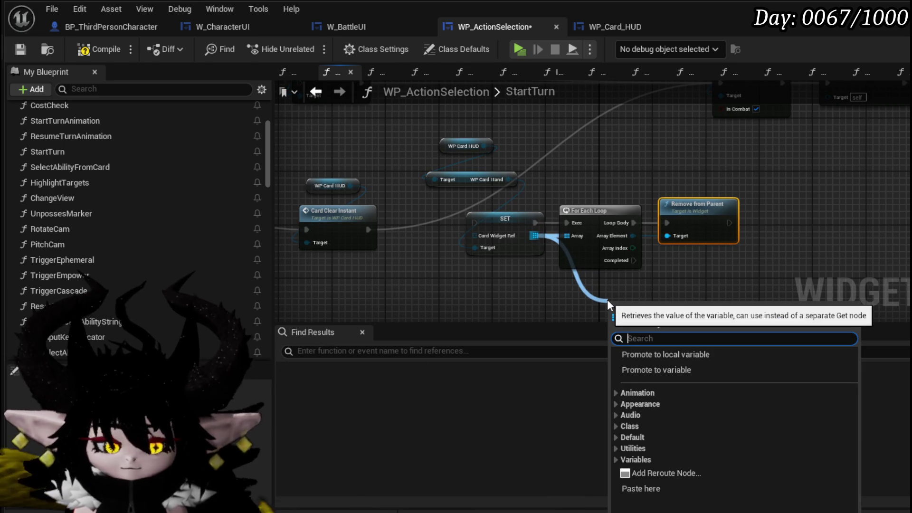
{"action": "type", "text": "Clear"}
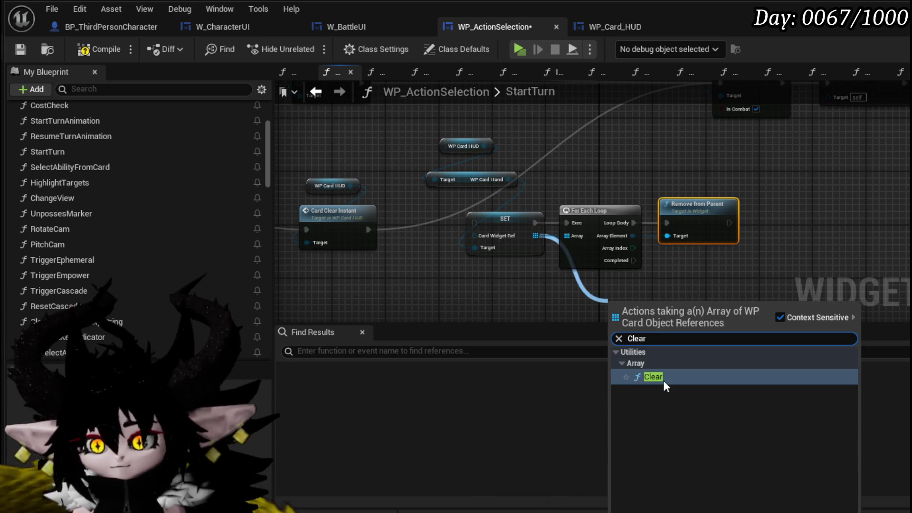
{"action": "left_click", "coordinate": [663, 384]}
{"action": "left_click_drag", "start_coordinate": [636, 304], "coordinate": [672, 284]}
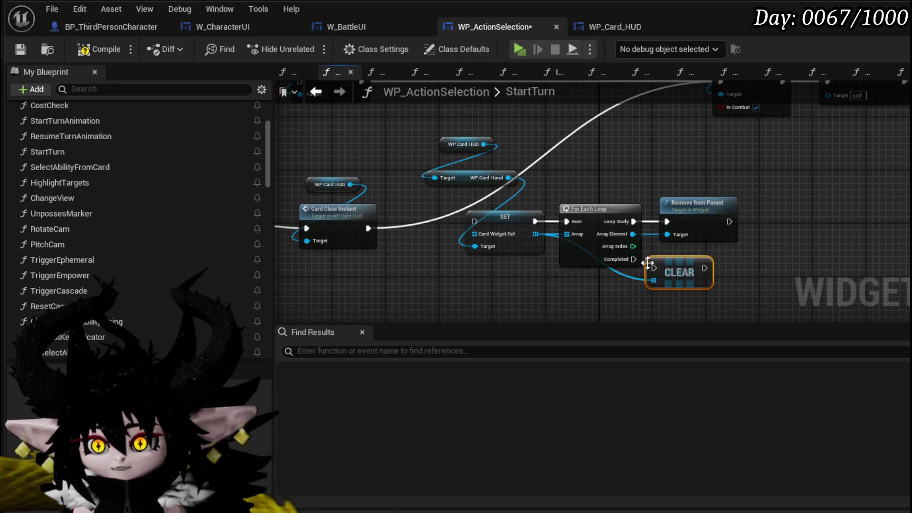
Step: Run SET right after Card Clear Instant and continue from Clear toward Draw Cards
{"action": "mouse_move", "coordinate": [507, 150]}
{"action": "left_mouse_down"}
{"action": "mouse_move", "coordinate": [539, 240]}
{"action": "mouse_move", "coordinate": [750, 309]}
{"action": "left_mouse_up"}
{"action": "left_click", "coordinate": [734, 161]}
{"action": "mouse_move", "coordinate": [750, 152]}
{"action": "left_mouse_down"}
{"action": "mouse_move", "coordinate": [669, 181]}
{"action": "mouse_move", "coordinate": [661, 170]}
{"action": "mouse_move", "coordinate": [642, 172]}
{"action": "left_mouse_up"}
{"action": "mouse_move", "coordinate": [458, 164]}
{"action": "left_mouse_down"}
{"action": "mouse_move", "coordinate": [600, 196]}
{"action": "mouse_move", "coordinate": [539, 239]}
{"action": "left_mouse_up"}
{"action": "left_click_drag", "start_coordinate": [481, 234], "coordinate": [587, 228]}
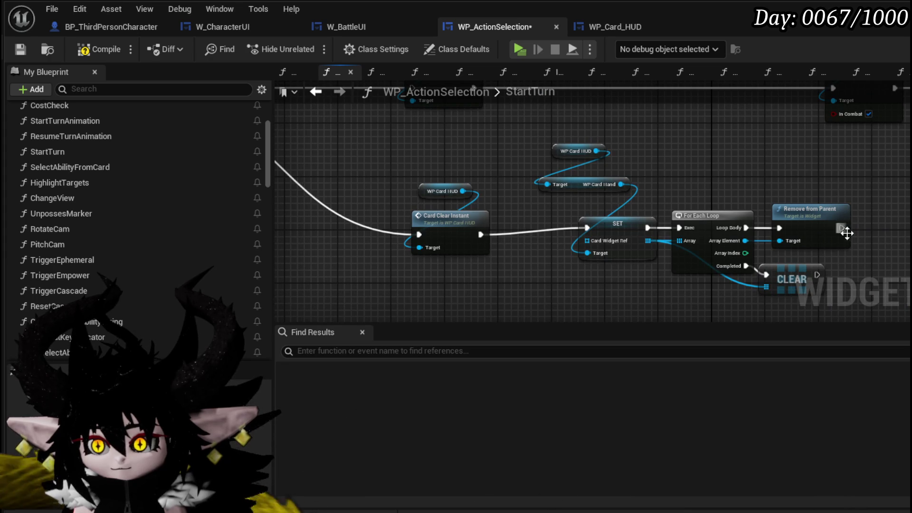
{"action": "mouse_move", "coordinate": [822, 272]}
{"action": "left_mouse_down"}
{"action": "mouse_move", "coordinate": [839, 170]}
{"action": "mouse_move", "coordinate": [825, 125]}
{"action": "mouse_move", "coordinate": [834, 142]}
{"action": "left_mouse_up"}
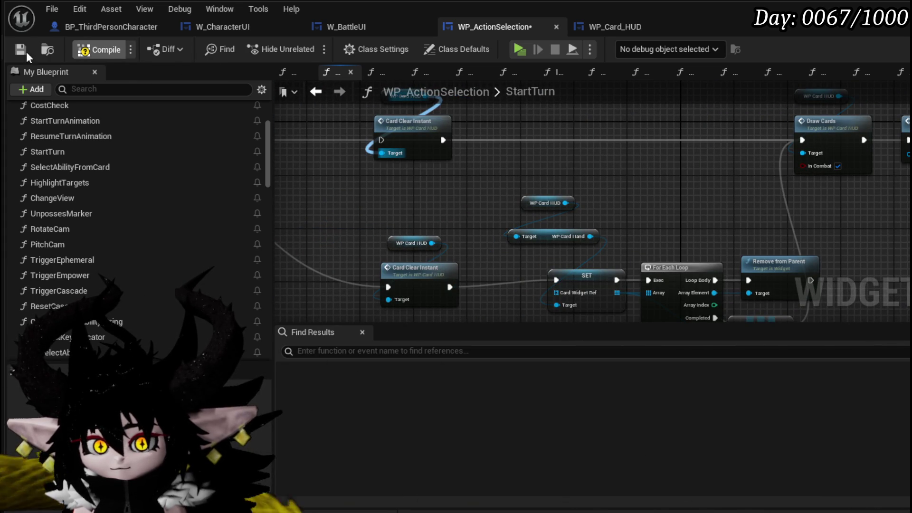
Step: Feed a Card Widget Ref getter from Card Hand into the For Each Loop array
{"action": "left_click", "coordinate": [21, 50]}
{"action": "mouse_move", "coordinate": [631, 255]}
{"action": "left_mouse_down"}
{"action": "mouse_move", "coordinate": [613, 204]}
{"action": "mouse_move", "coordinate": [631, 173]}
{"action": "left_mouse_up"}
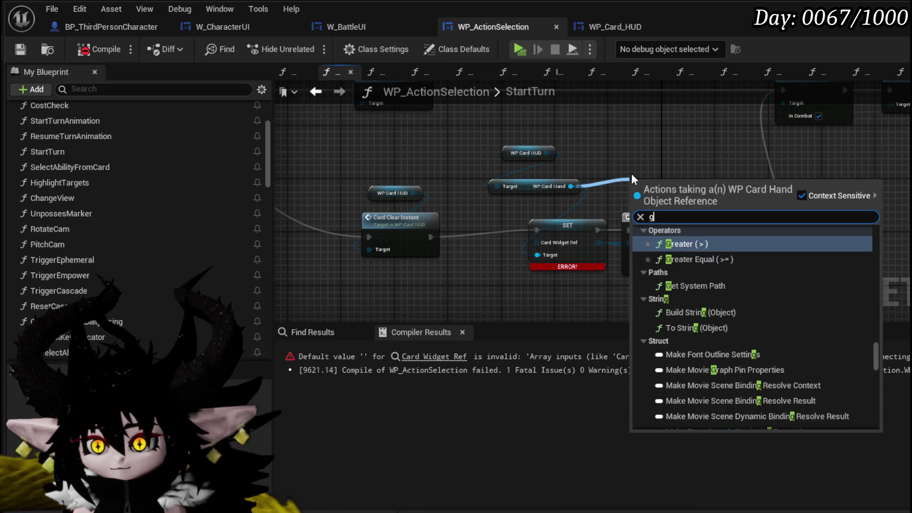
{"action": "type", "text": "get ref"}
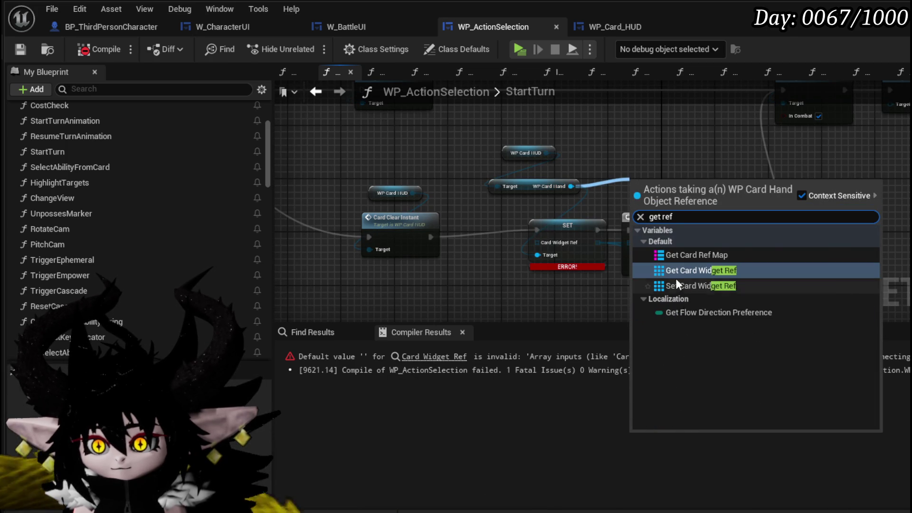
{"action": "left_click", "coordinate": [675, 281]}
{"action": "left_click_drag", "start_coordinate": [676, 199], "coordinate": [634, 241]}
Step: Connect Card Clear Instant directly to the loop and delete the erroring SET node
{"action": "left_click_drag", "start_coordinate": [379, 240], "coordinate": [512, 234]}
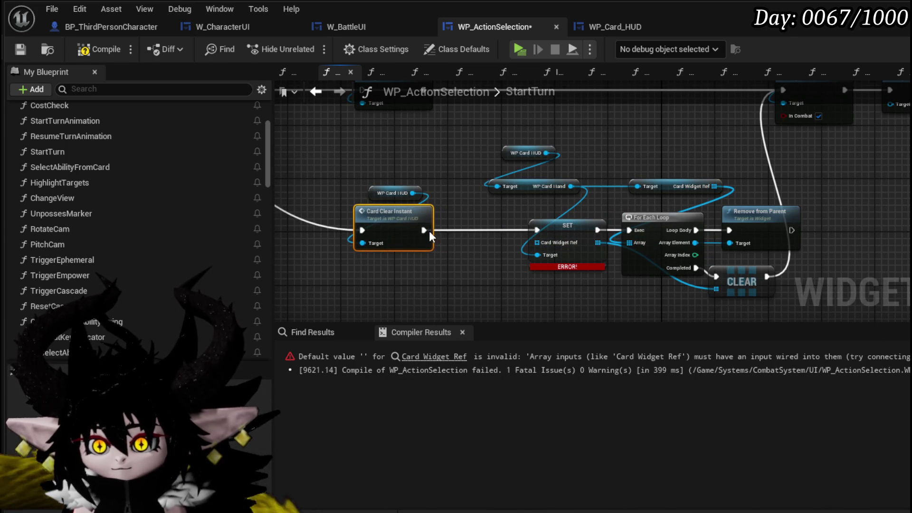
{"action": "left_click_drag", "start_coordinate": [422, 230], "coordinate": [629, 230]}
{"action": "left_click", "coordinate": [584, 250]}
{"action": "key", "text": "Delete"}
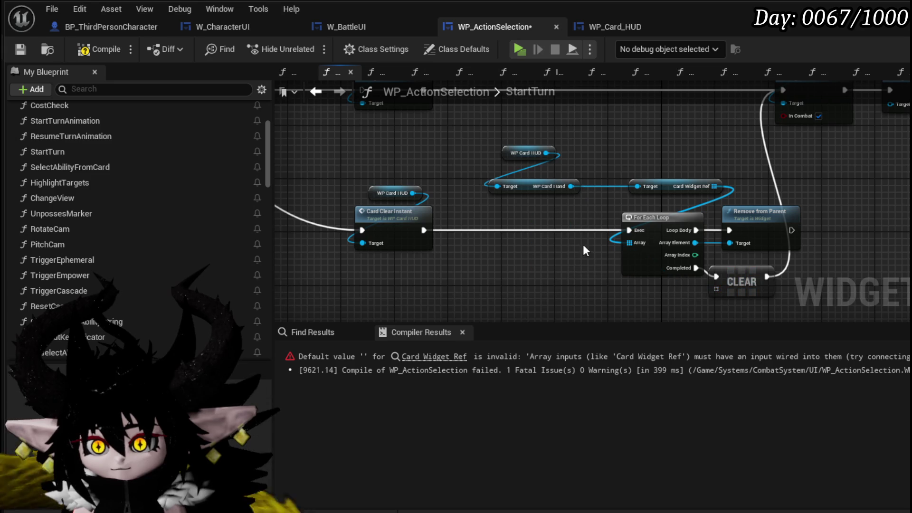
Step: Plug Card Widget Ref into the Clear node, save and compile, then launch a play-test
{"action": "mouse_move", "coordinate": [705, 189]}
{"action": "left_mouse_down"}
{"action": "mouse_move", "coordinate": [590, 175]}
{"action": "mouse_move", "coordinate": [593, 284]}
{"action": "mouse_move", "coordinate": [610, 284]}
{"action": "left_mouse_up"}
{"action": "left_click_drag", "start_coordinate": [600, 172], "coordinate": [601, 276]}
{"action": "left_click_drag", "start_coordinate": [564, 172], "coordinate": [520, 173]}
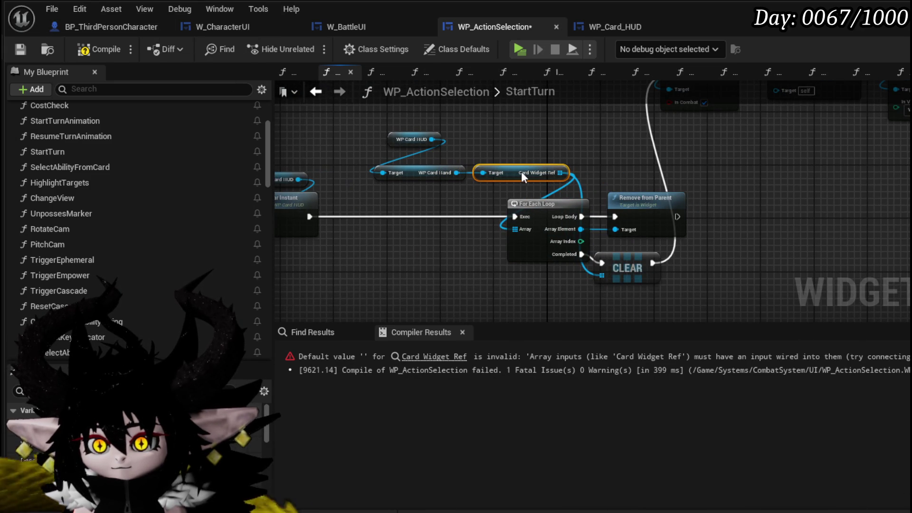
{"action": "left_click", "coordinate": [20, 49]}
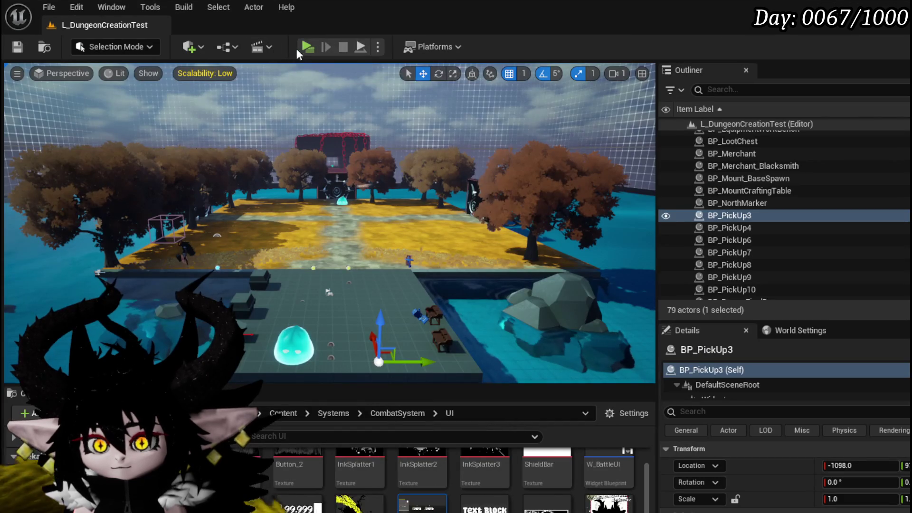
{"action": "left_click", "coordinate": [302, 47]}
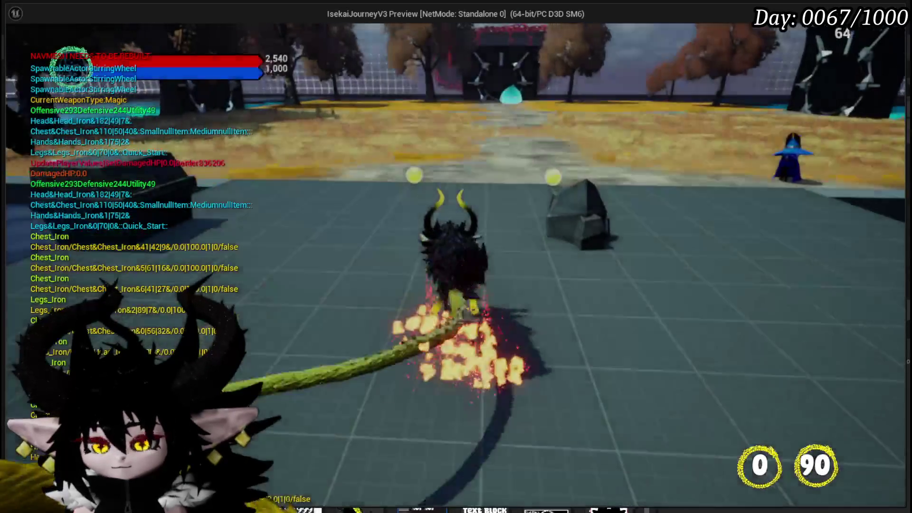